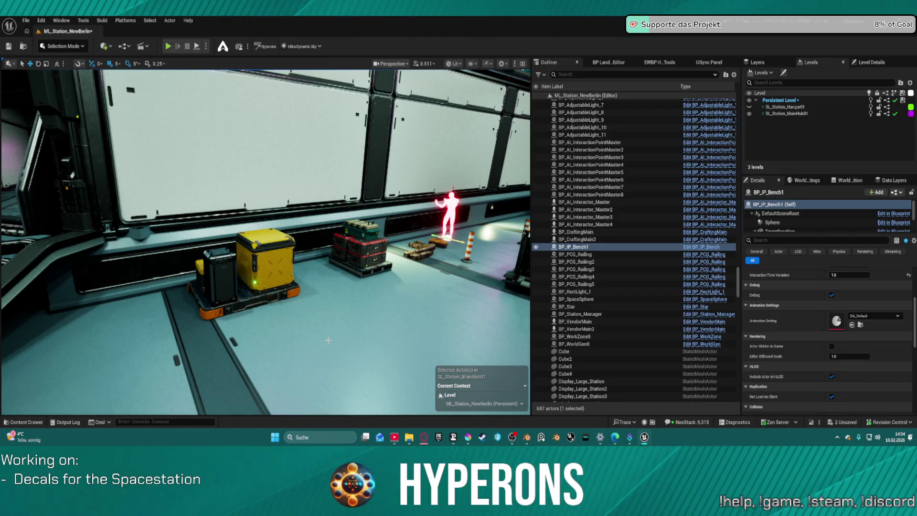
Select the ammunition box and yellow crate while flying the view across the hangar.
left_click(370, 249)
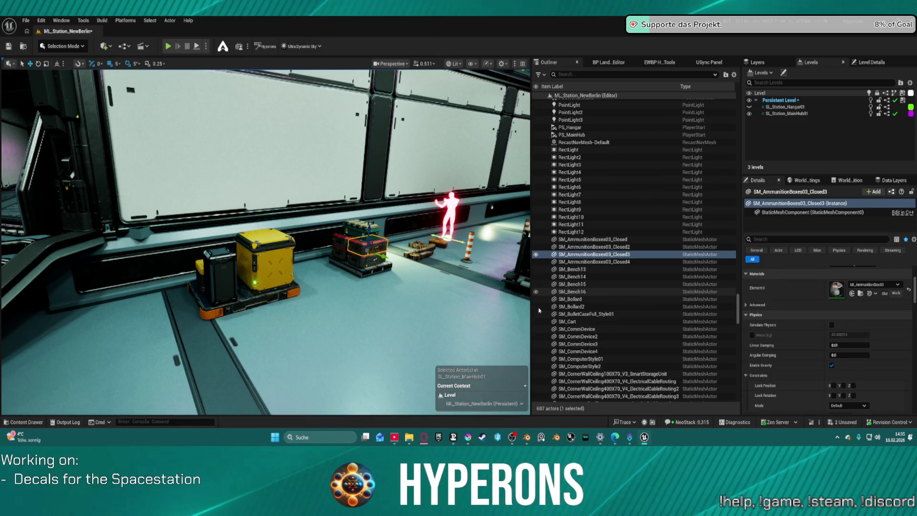
mouse_move(406, 342)
left_mouse_down()
mouse_move(396, 335)
mouse_move(405, 342)
left_mouse_up()
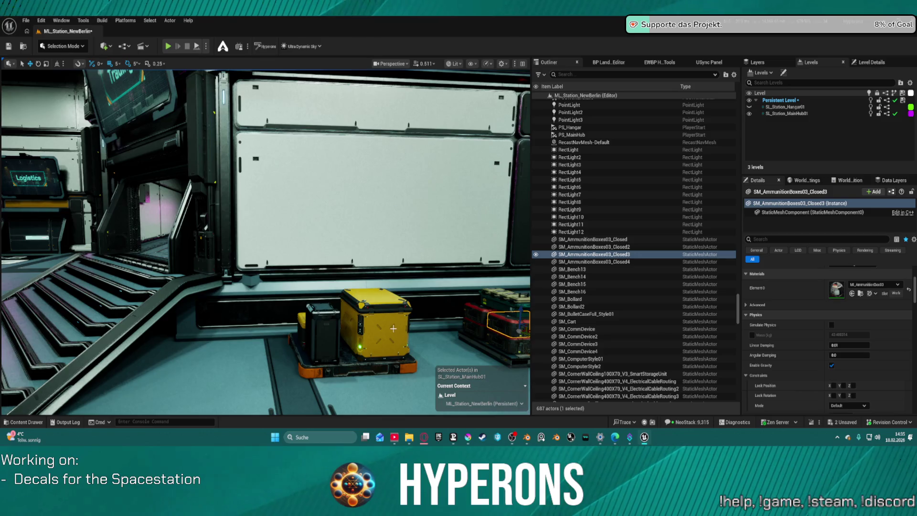
left_click(393, 329)
mouse_move(379, 358)
left_mouse_down()
mouse_move(359, 308)
mouse_move(363, 337)
mouse_move(296, 319)
left_mouse_up()
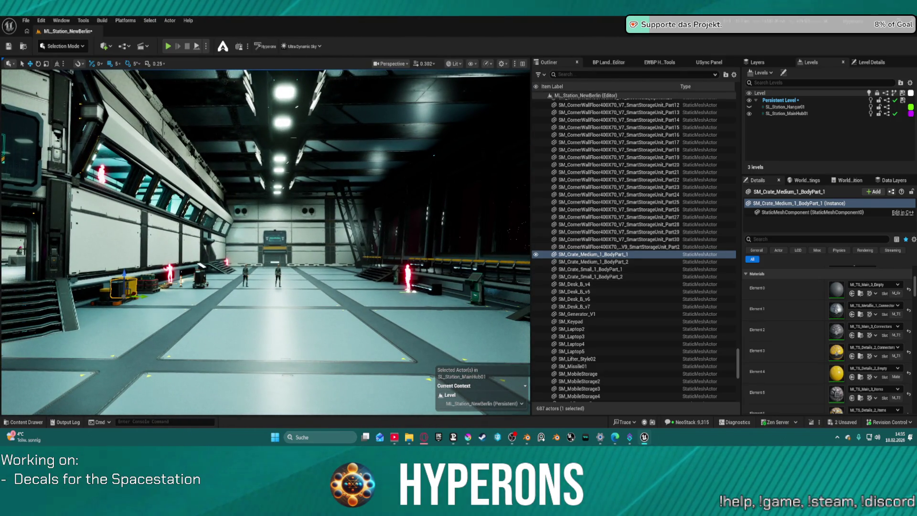
Select the twelve ceiling lights SM_Prop_Beacon_2.001 through 2.012 in the Outliner.
left_click(283, 134)
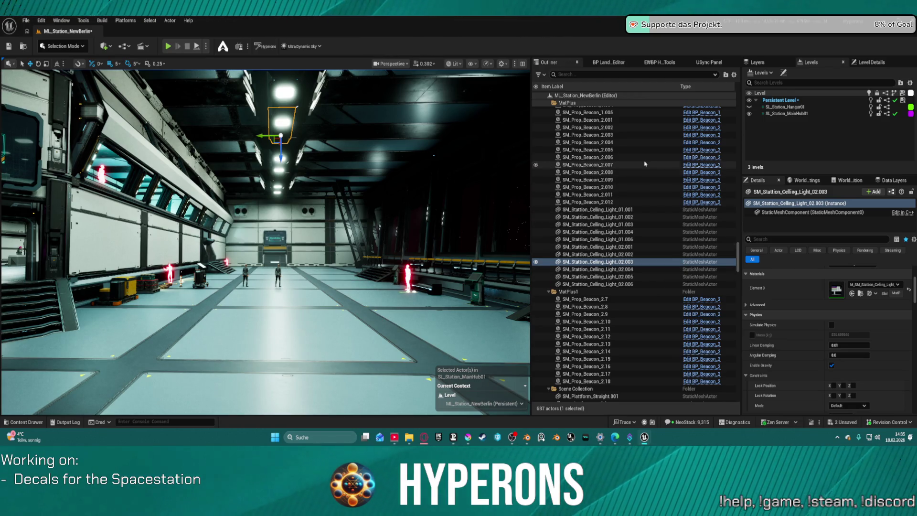
scroll(643, 164, "up", 3)
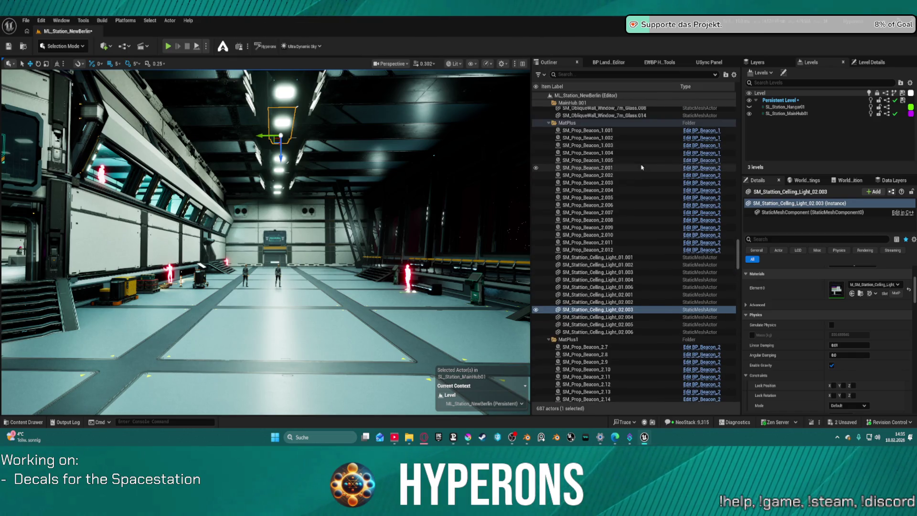
left_click(641, 167)
left_click(635, 249, "shift")
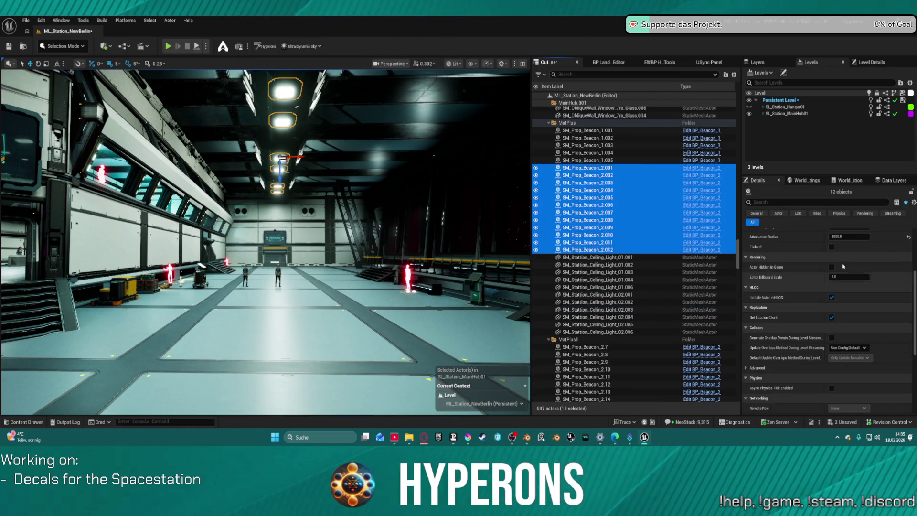
scroll(839, 268, "up", 4)
Recolour the selected beacons from cyan to pale yellowish white, then select SM_Prop_Beacon_2.12 in the next hall.
left_click(850, 291)
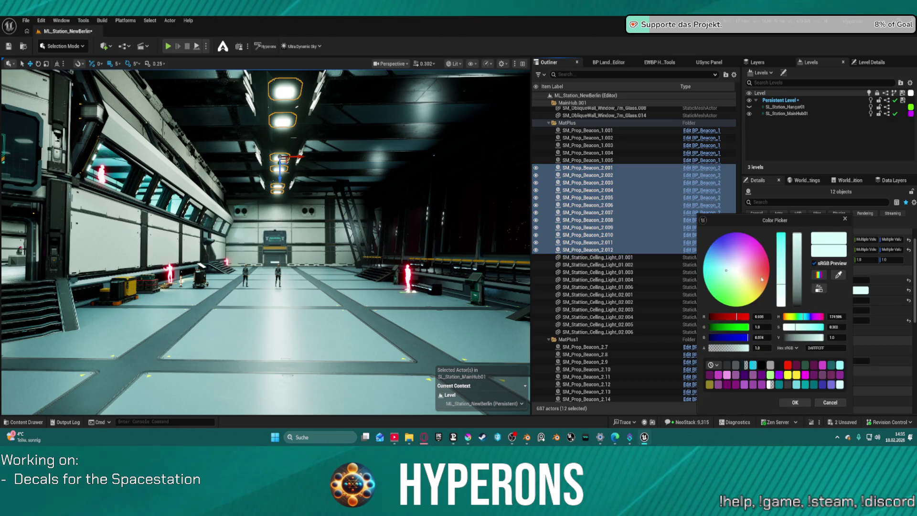
left_click_drag(740, 281, 739, 275)
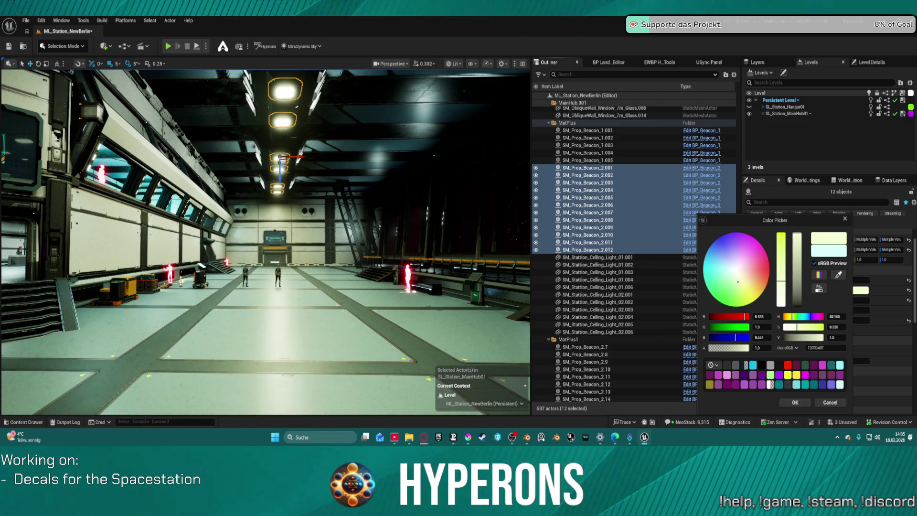
left_click_drag(738, 281, 739, 280)
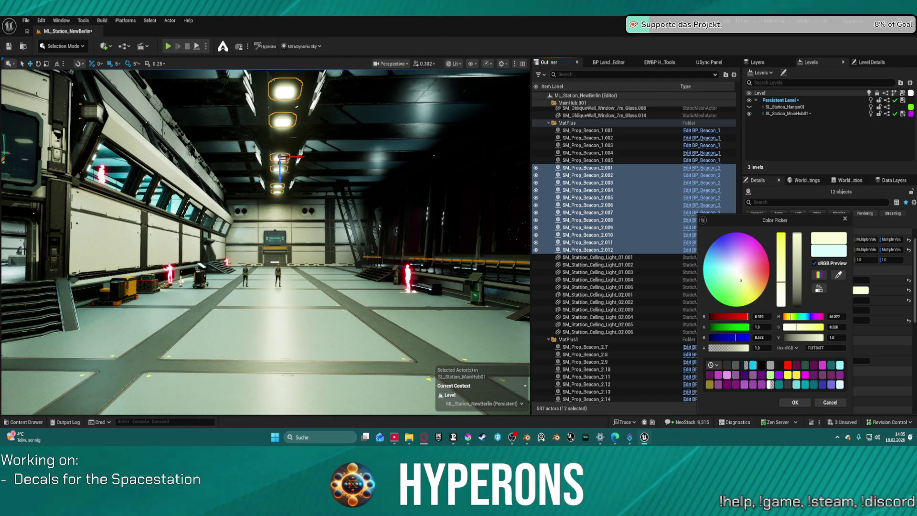
left_click_drag(740, 281, 741, 280)
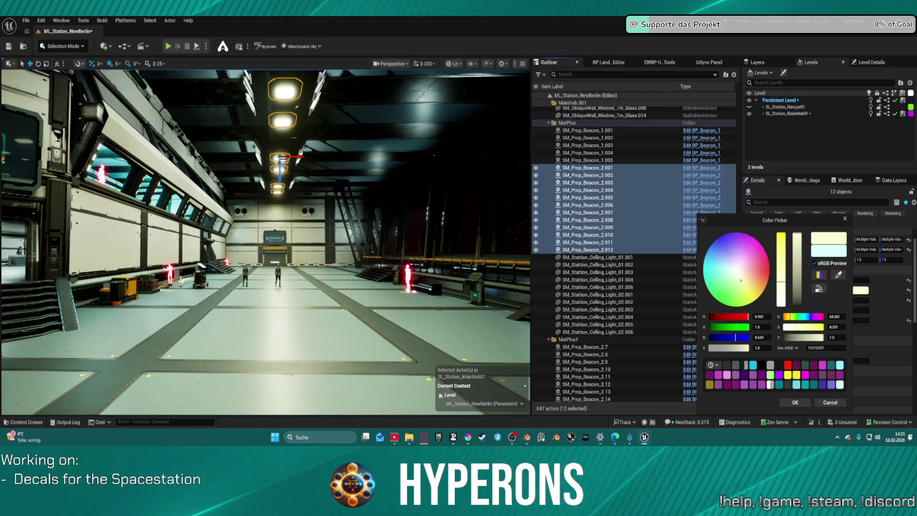
left_click(795, 403)
left_click_drag(463, 300, 416, 301)
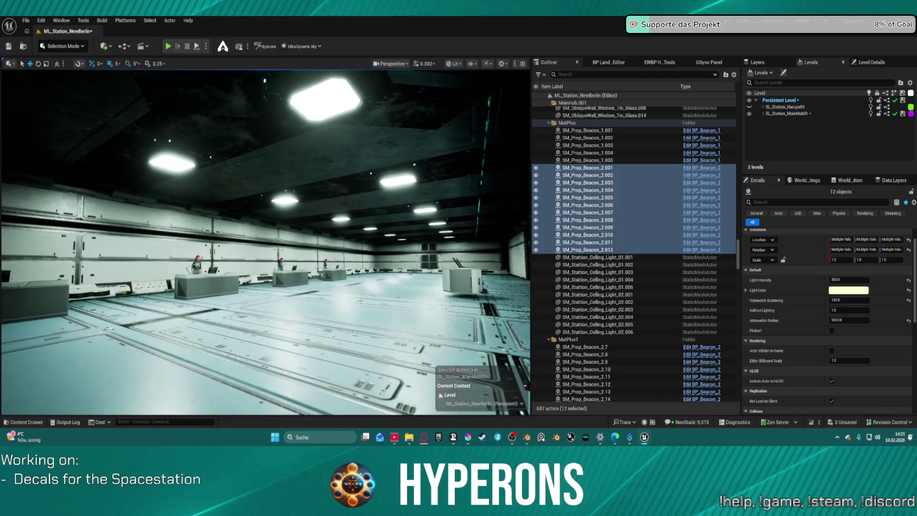
left_click(196, 165)
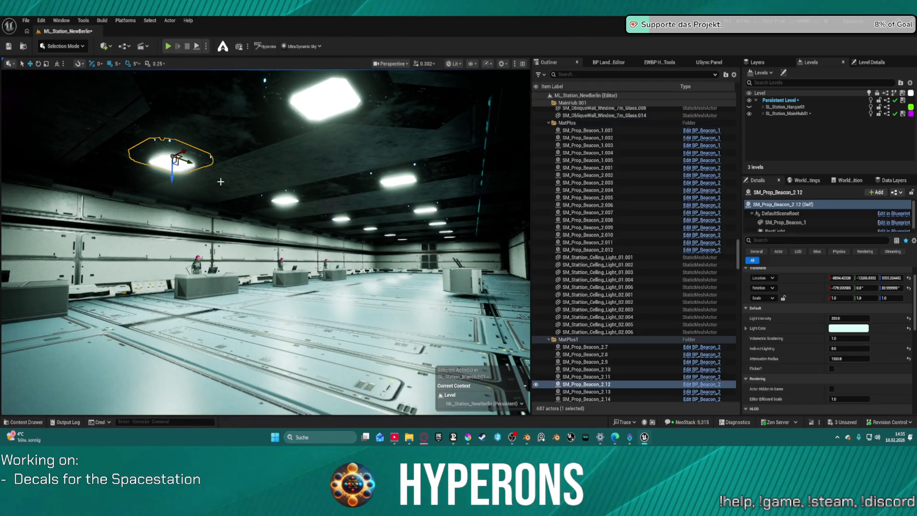
Add ceiling lights through SM_Prop_Beacon_2.16 to the selection, dropping the stray floor panel.
left_click(288, 200, "ctrl")
left_click(345, 217, "ctrl")
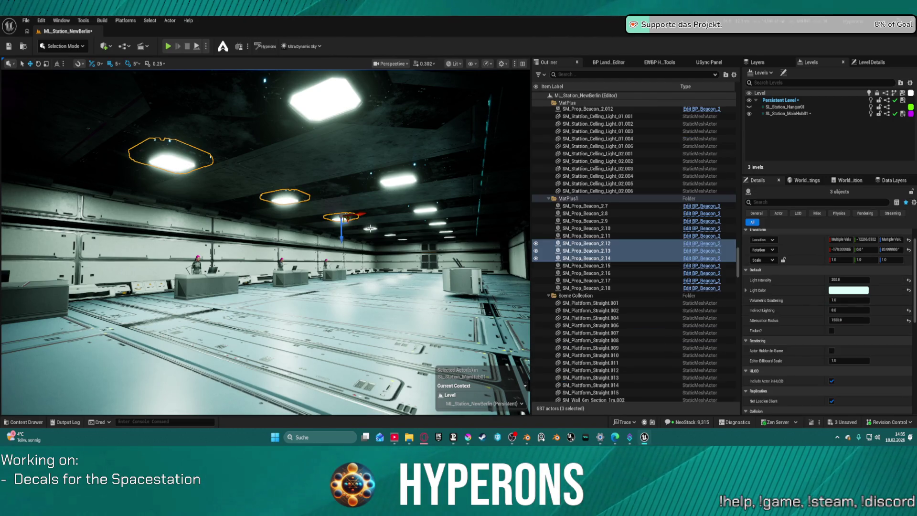
left_click(371, 226, "ctrl")
left_click(397, 238, "ctrl")
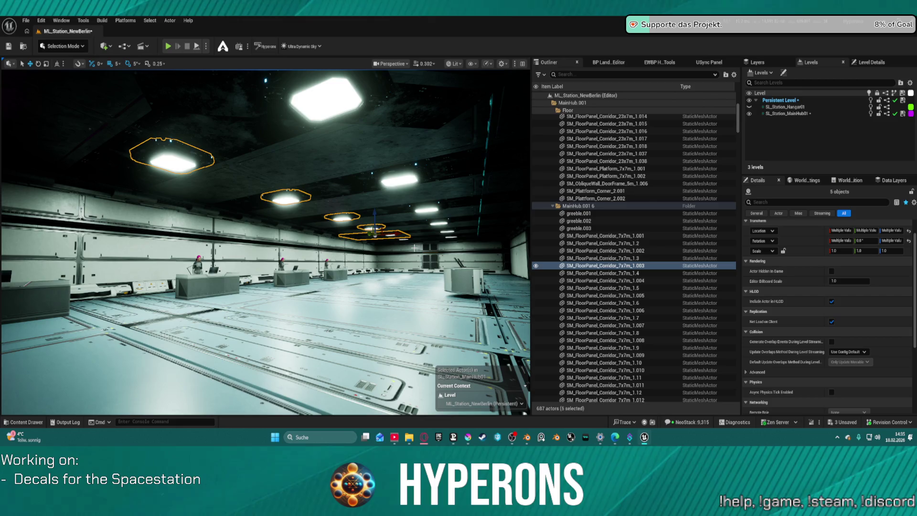
left_click(396, 234, "ctrl")
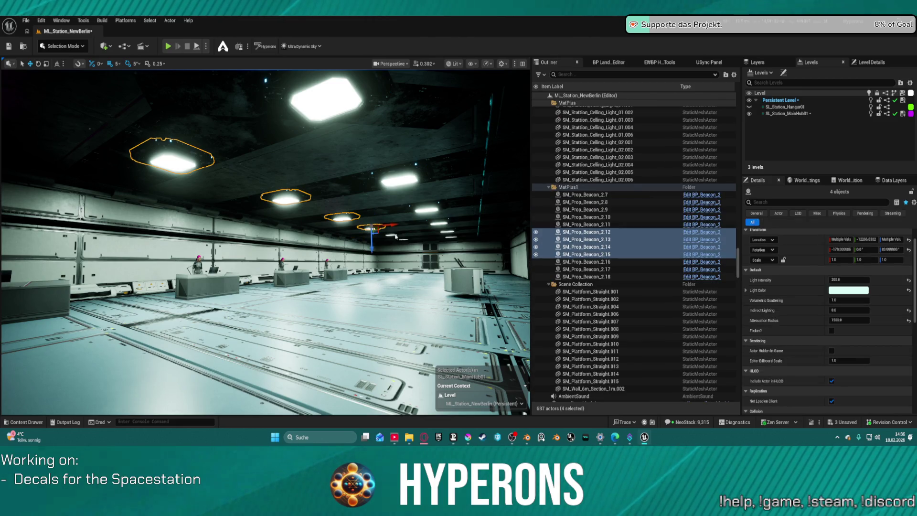
left_click(395, 234, "ctrl")
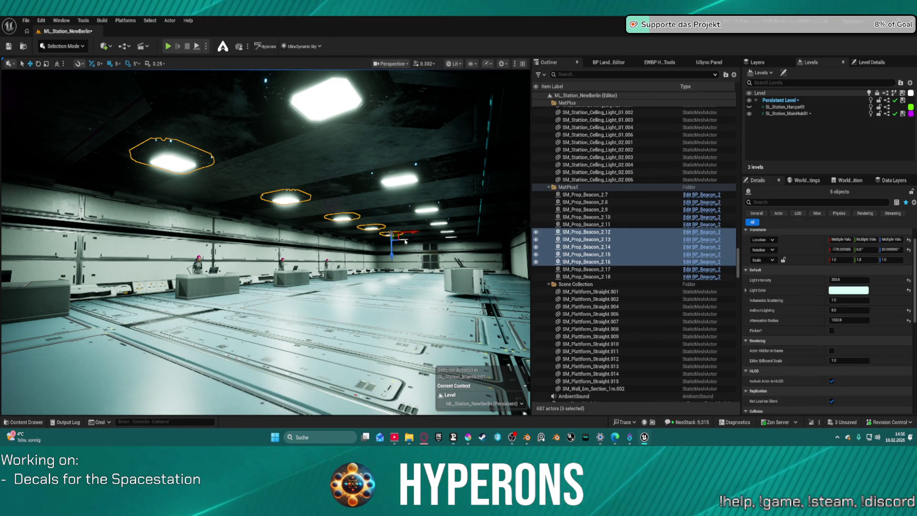
Add SM_Prop_Beacon_2.17, 2.18 and 2.11 down to 2.7 to the selection.
left_click(404, 238, "ctrl")
left_click(451, 236, "ctrl")
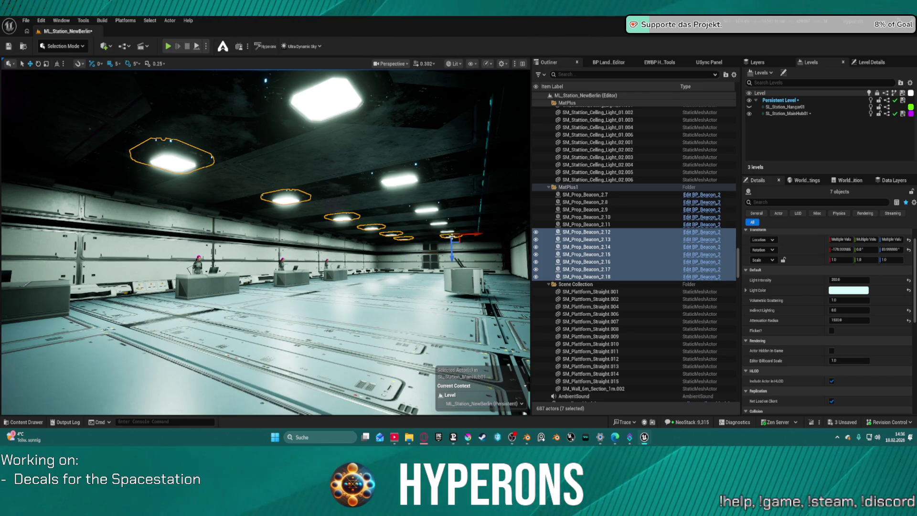
left_click(450, 232, "ctrl")
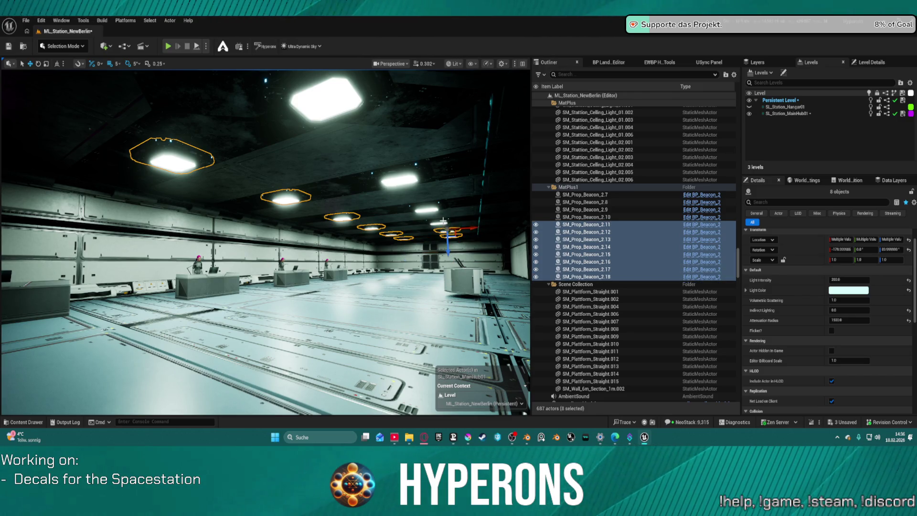
left_click(443, 223, "ctrl")
left_click(428, 209, "ctrl")
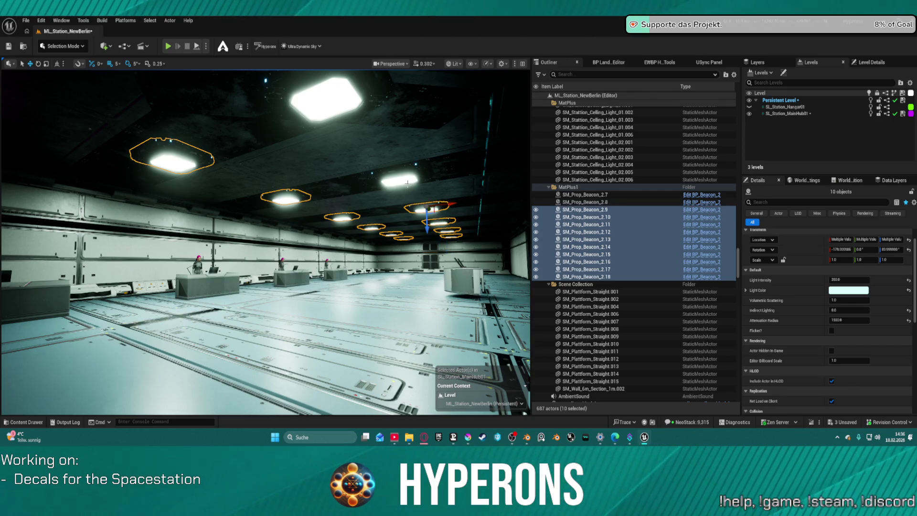
left_click(407, 182, "ctrl")
left_click(329, 103, "ctrl")
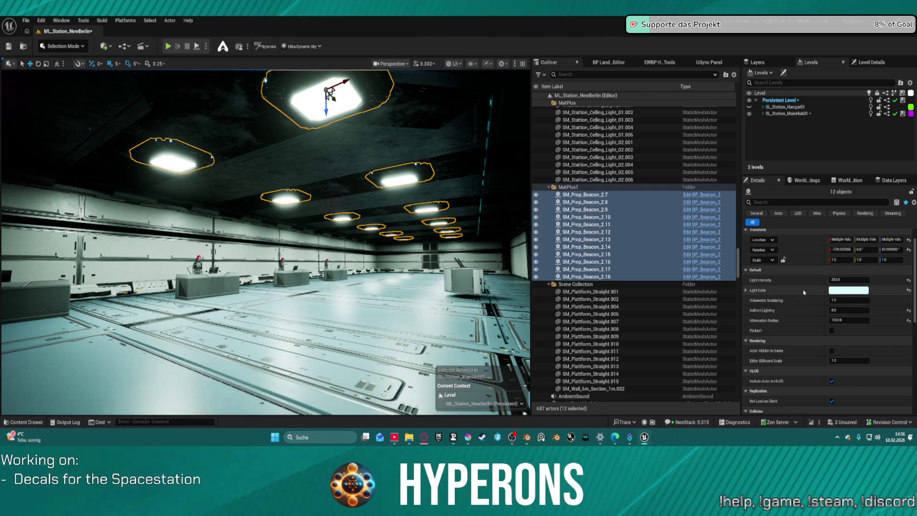
mouse_move(268, 239)
left_mouse_down()
mouse_move(268, 219)
mouse_move(267, 248)
mouse_move(229, 239)
mouse_move(215, 220)
left_mouse_up()
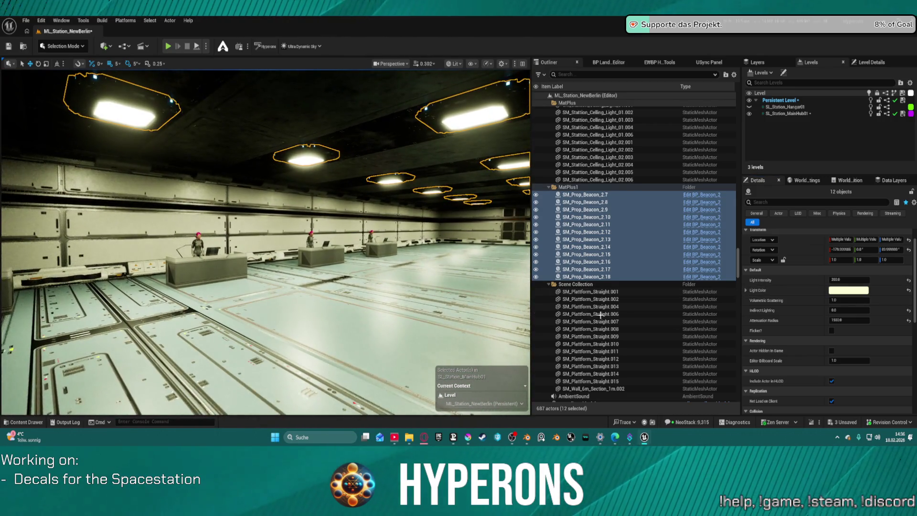
left_click(853, 292)
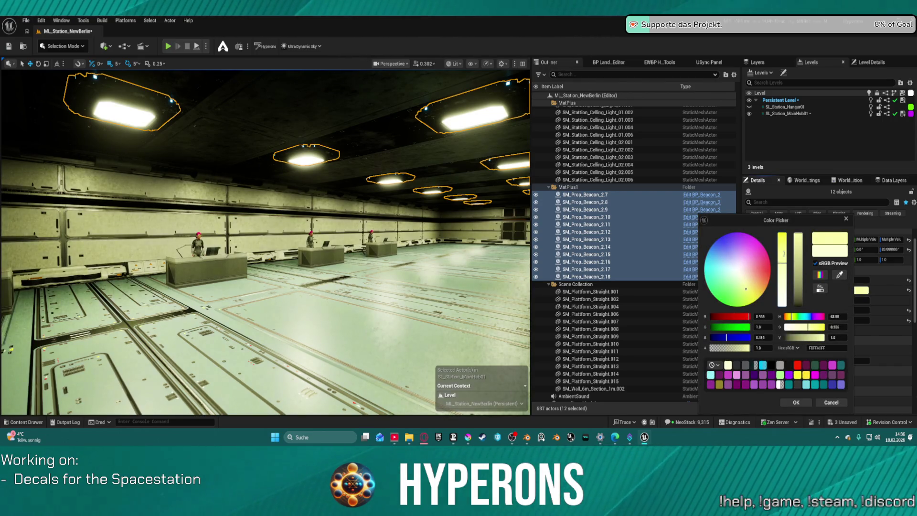
Tune the lights' colour to a near-white, slightly warm yellow and confirm it.
left_click_drag(783, 253, 787, 229)
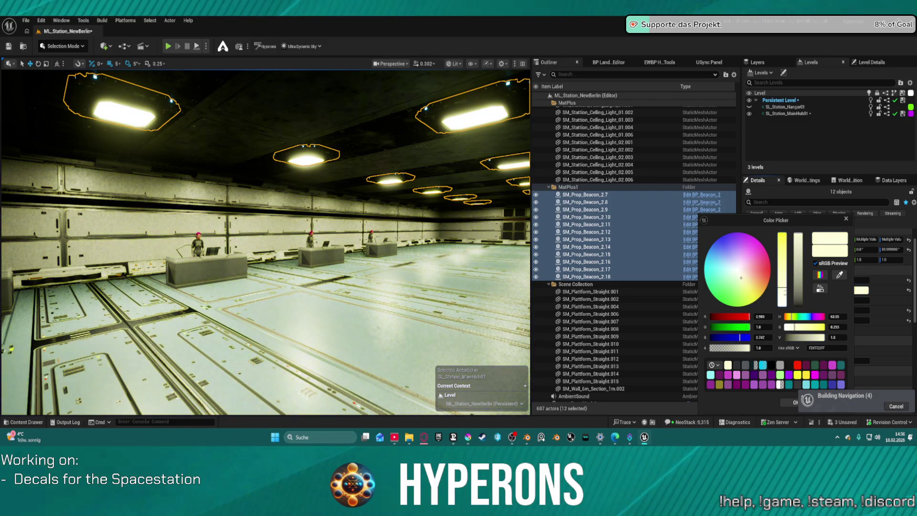
left_click_drag(785, 301, 783, 283)
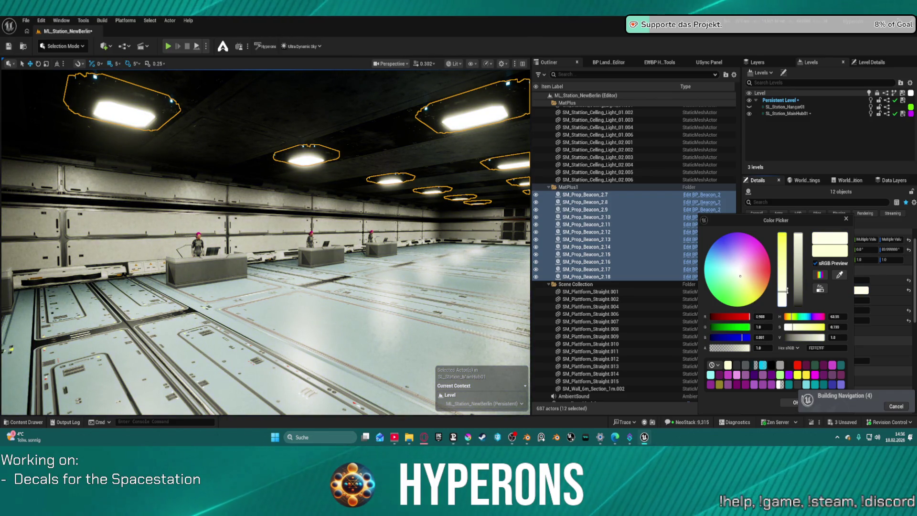
left_click_drag(746, 282, 743, 280)
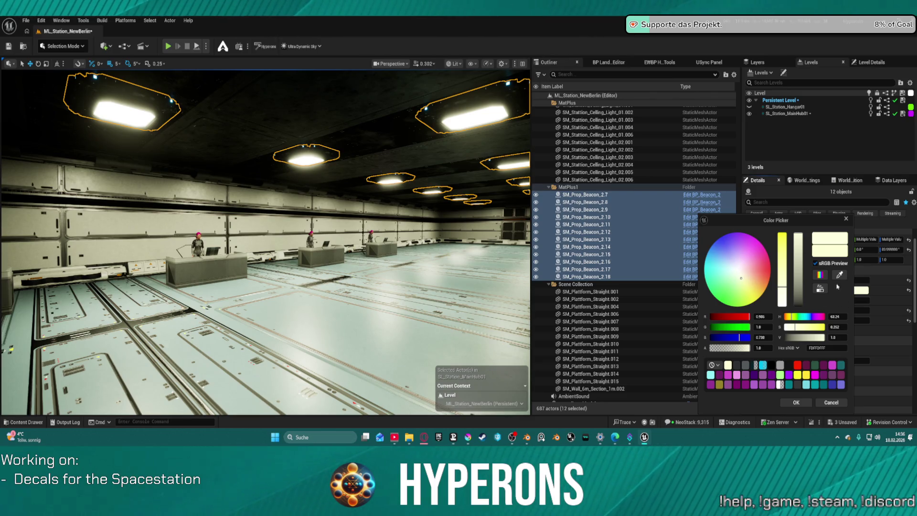
left_click_drag(785, 288, 790, 294)
left_click(798, 403)
mouse_move(265, 242)
left_mouse_down()
mouse_move(184, 207)
mouse_move(201, 215)
mouse_move(195, 173)
left_mouse_up()
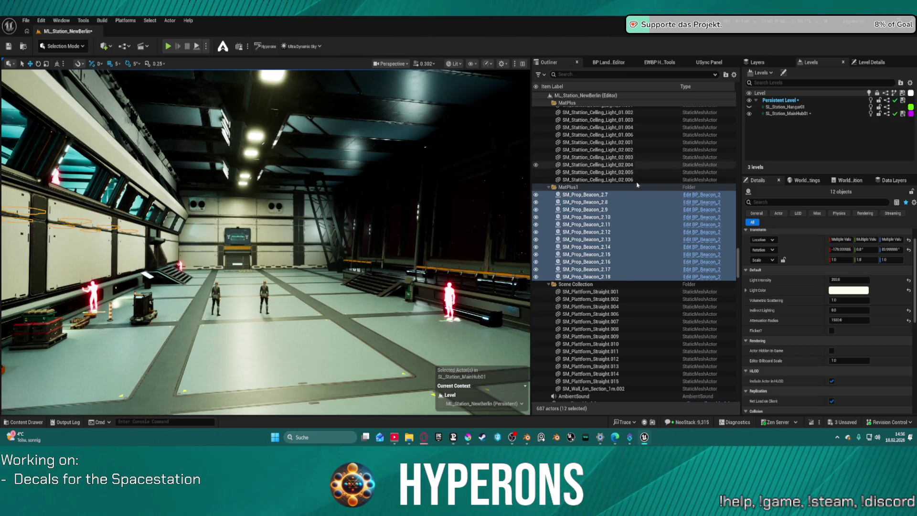
Select the five beacon lights SM_Prop_Beacon_1.001 through 1.005 in the Outliner.
scroll(605, 276, "up", 10)
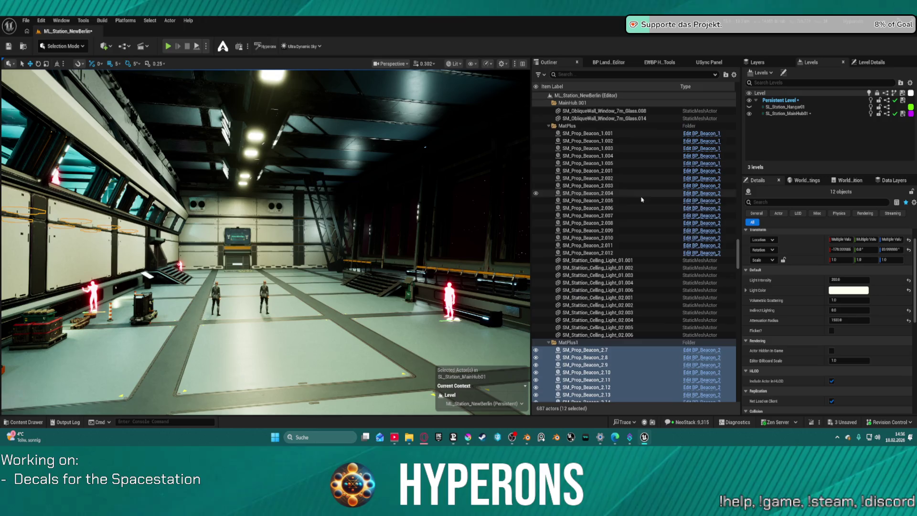
left_click(605, 135)
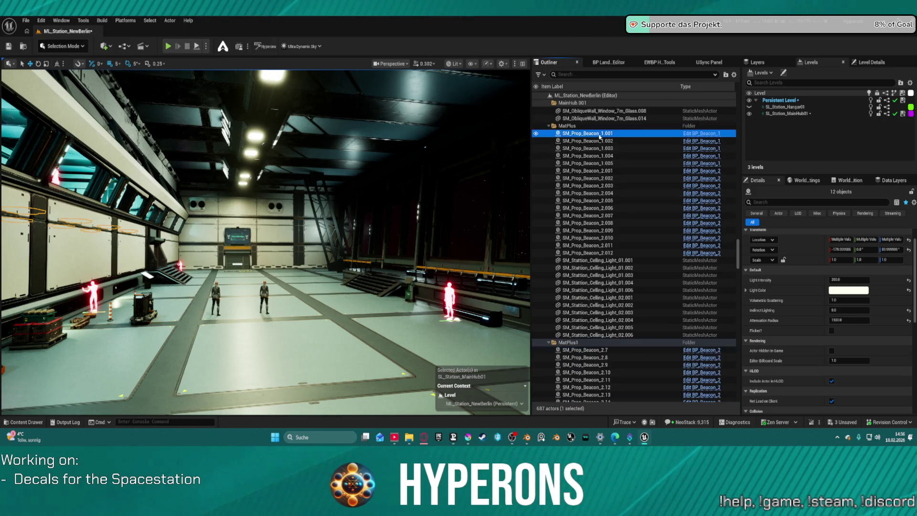
left_click(604, 172)
left_click(606, 252, "shift")
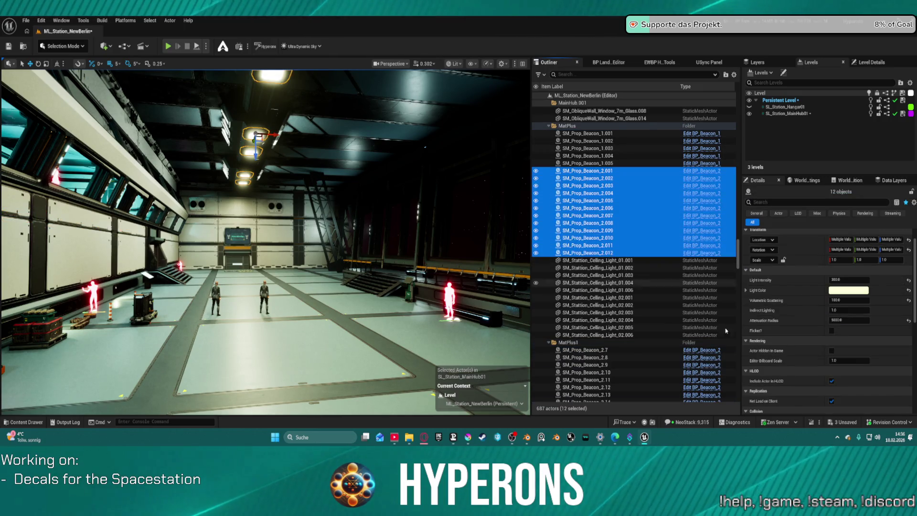
left_click(804, 293)
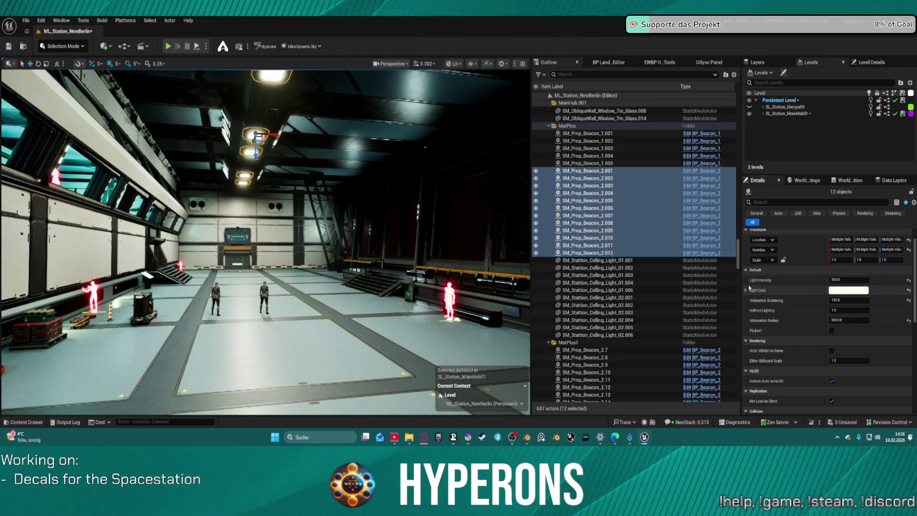
left_click(587, 163)
left_click(587, 134, "shift")
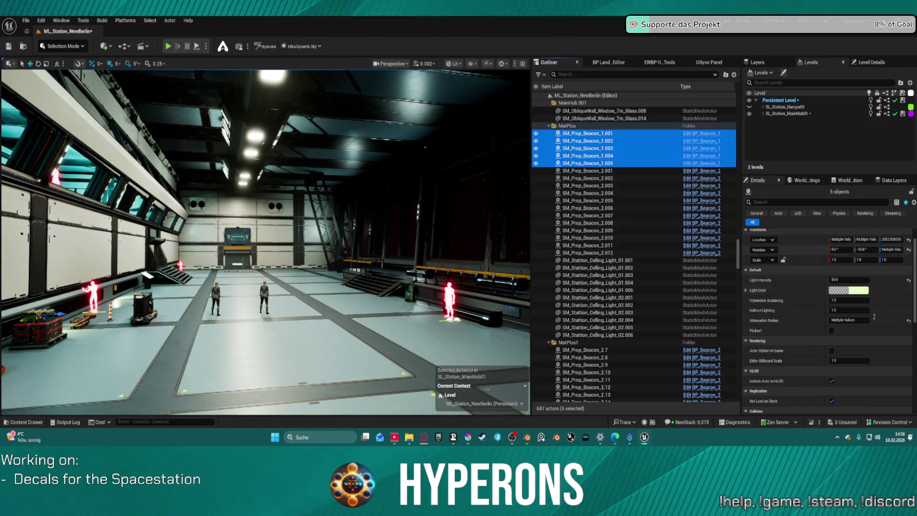
Shift the Beacon_1 light colour from pink through red to a pale warm yellow.
left_click(840, 290)
left_click(768, 272)
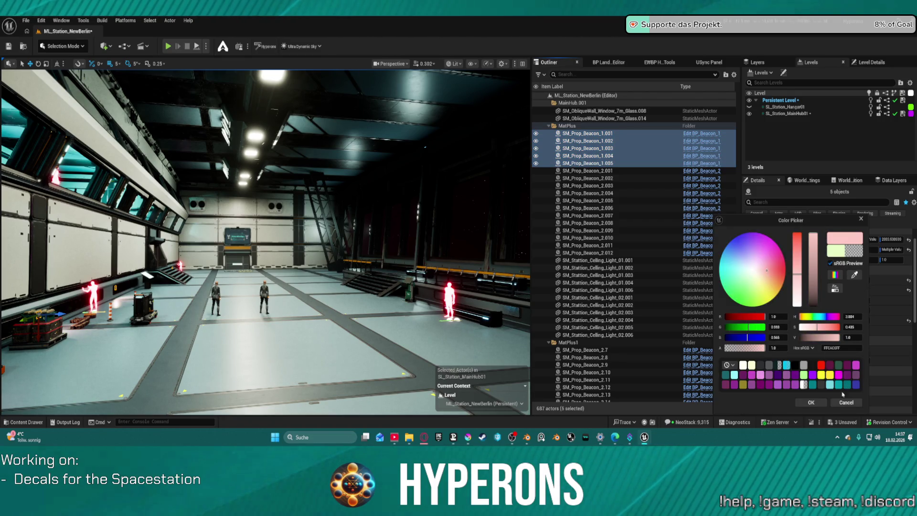
left_click_drag(797, 274, 797, 236)
key("f")
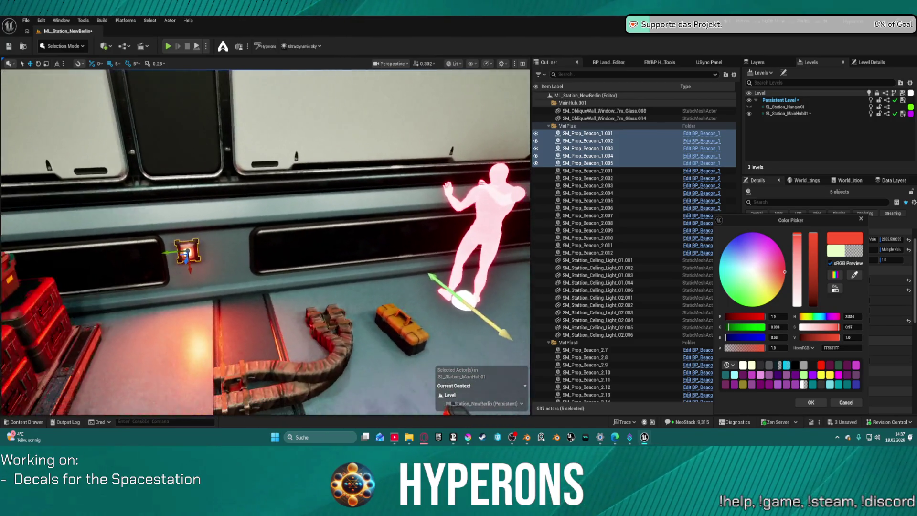
key("s")
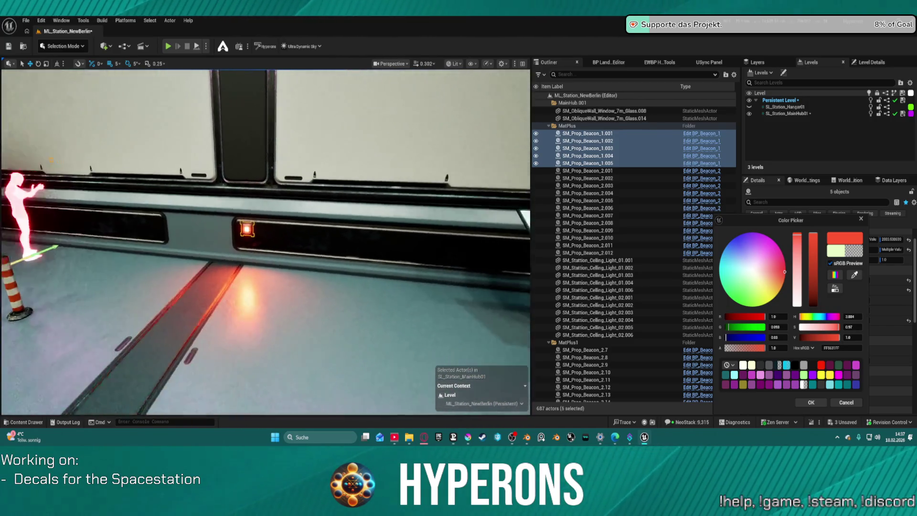
left_click_drag(765, 295, 769, 302)
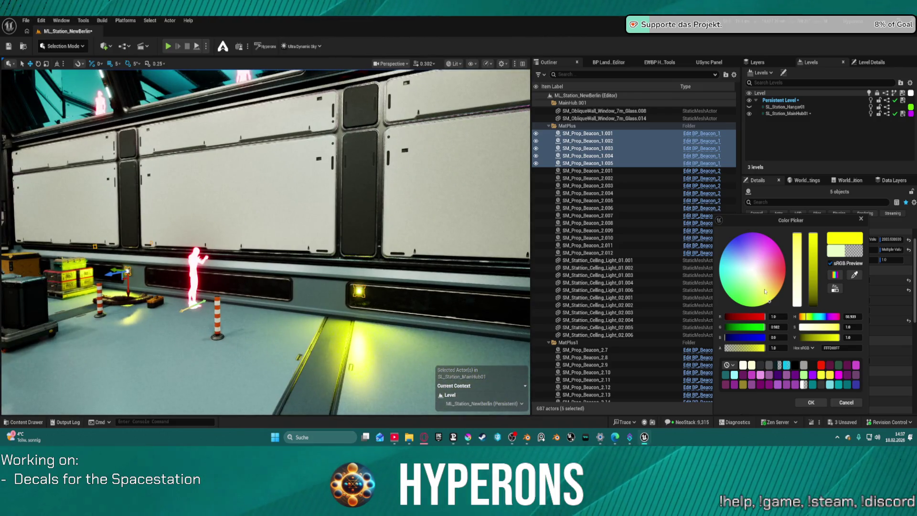
left_click(764, 289)
left_click_drag(764, 288, 769, 289)
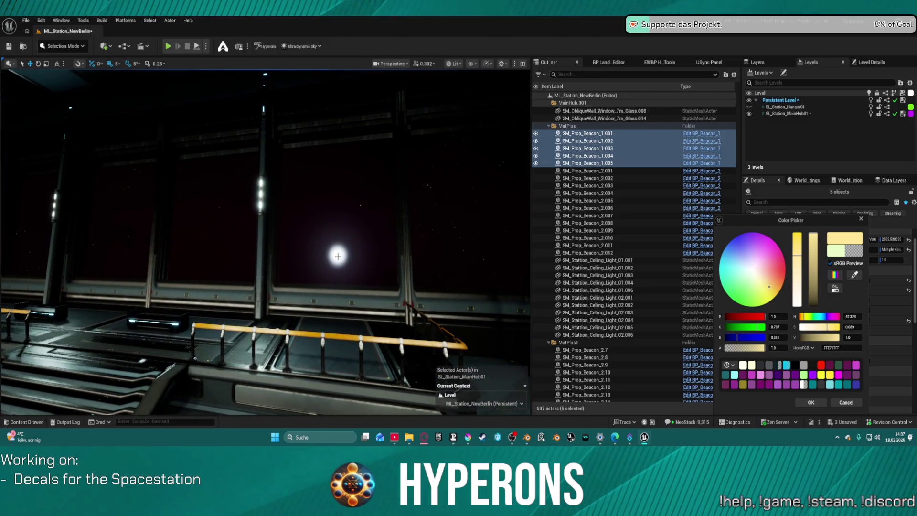
Close the colour picker and select the BP_Star actor near the sun sphere.
left_click(385, 255)
mouse_move(395, 310)
left_mouse_down()
mouse_move(410, 272)
mouse_move(399, 305)
left_mouse_up()
left_click(336, 251)
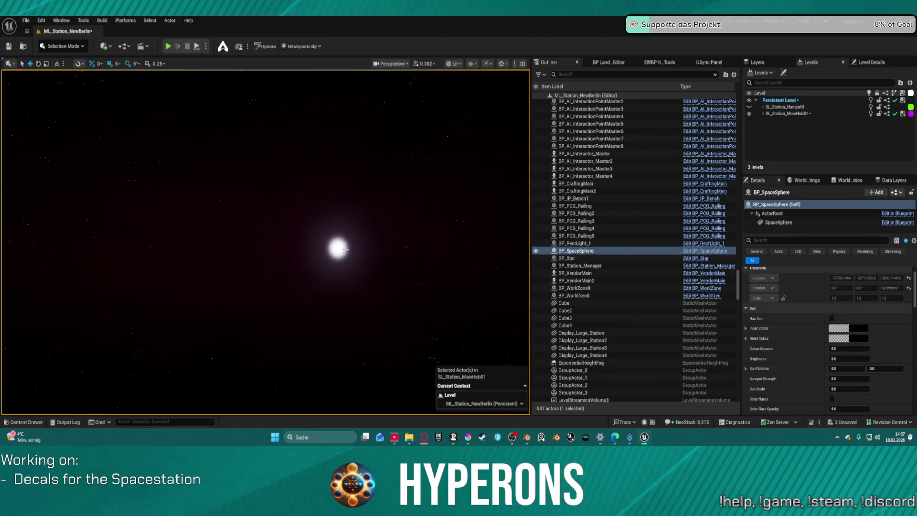
scroll(828, 323, "down", 10)
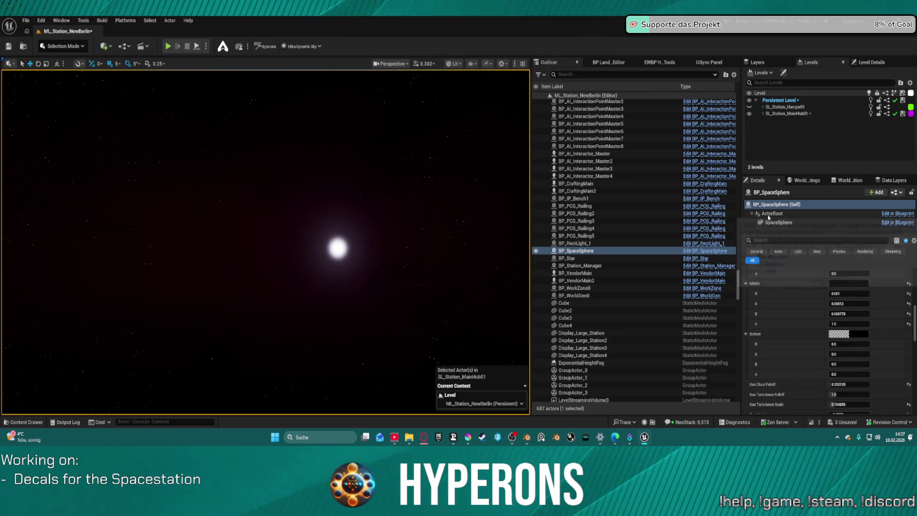
scroll(915, 326, "up", 2)
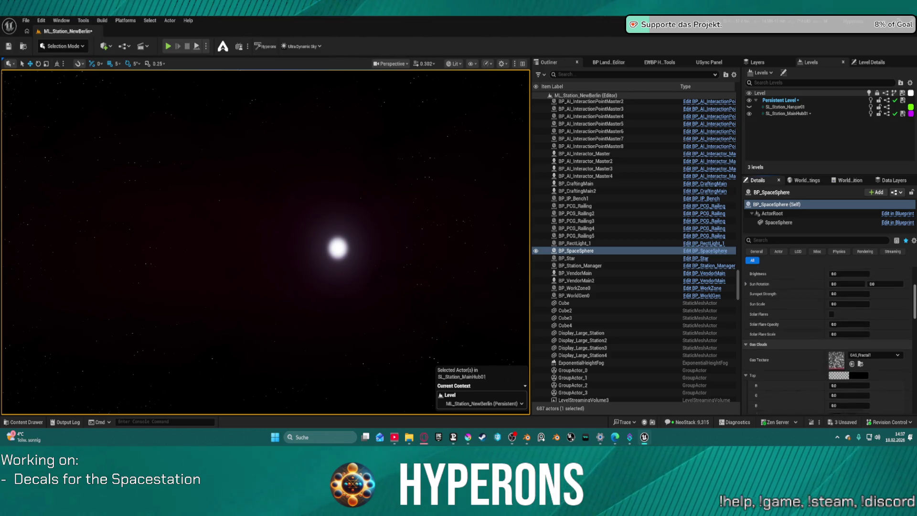
scroll(830, 340, "up", 8)
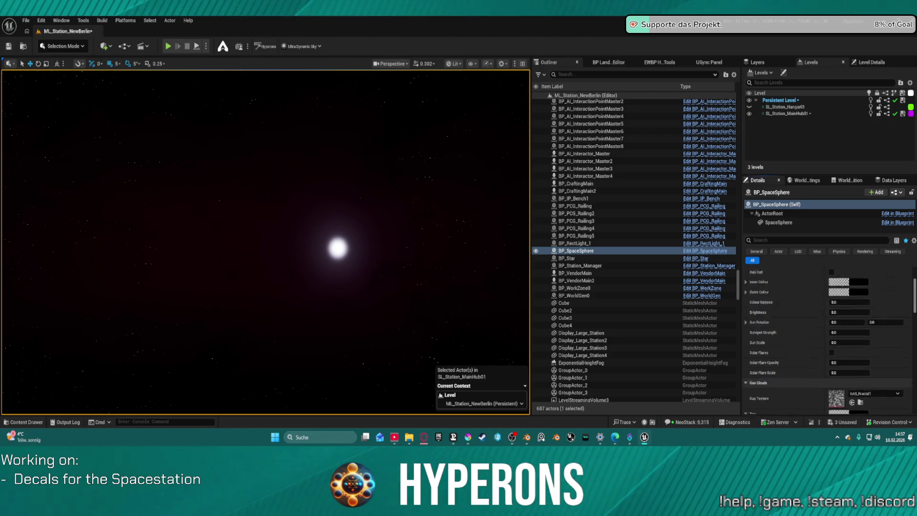
left_click(337, 248)
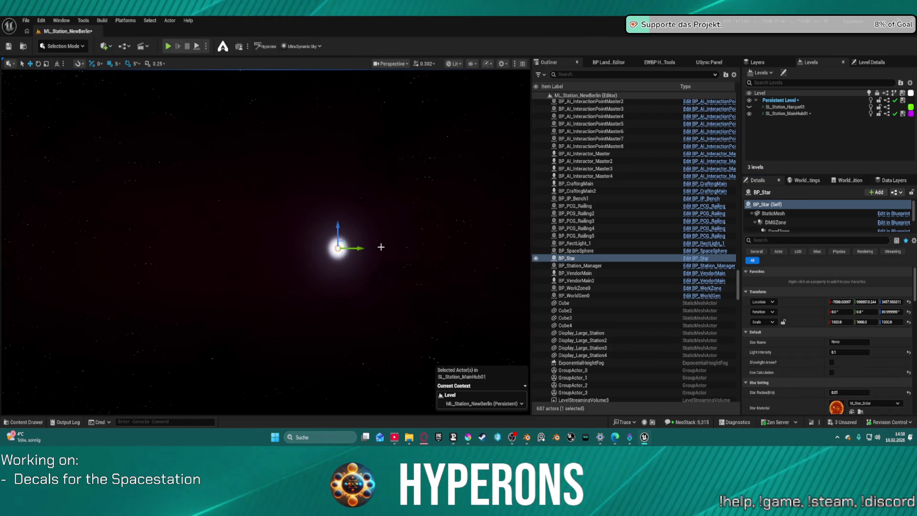
scroll(844, 374, "down", 2)
scroll(844, 374, "down", 3)
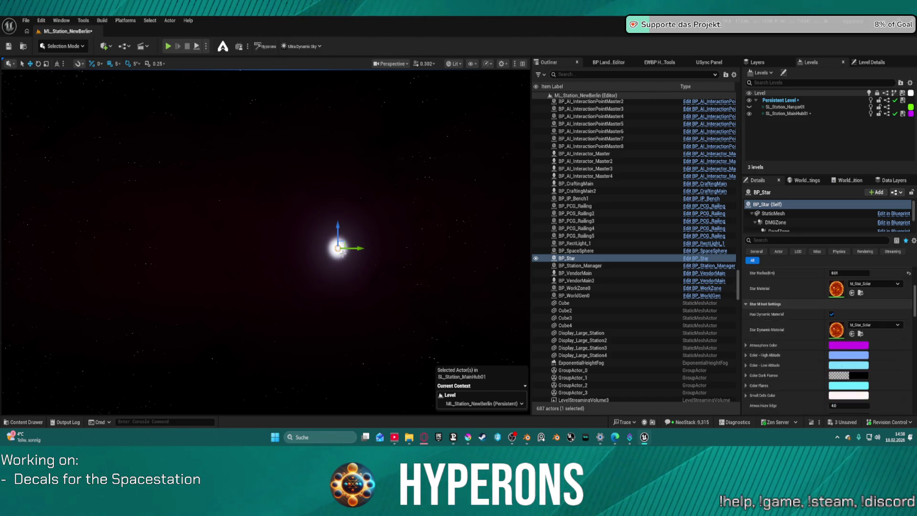
key("e")
key("r")
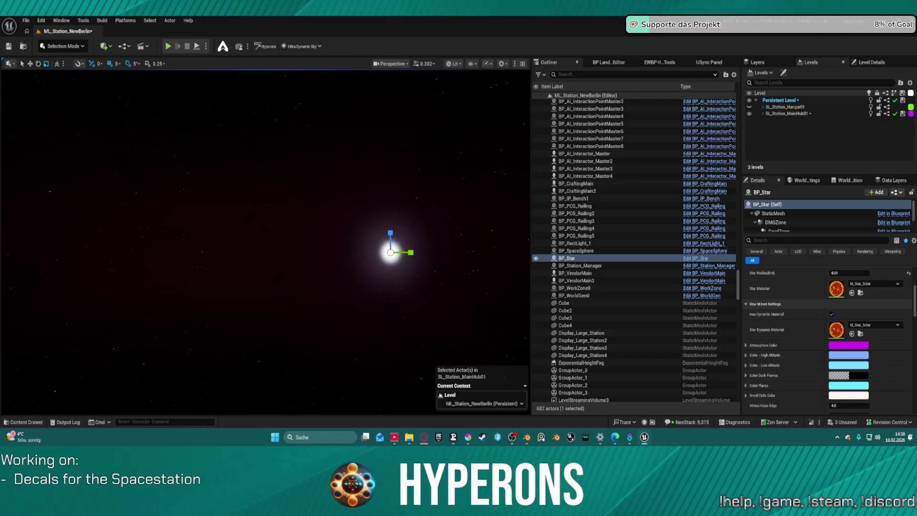
scroll(862, 268, "up", 5)
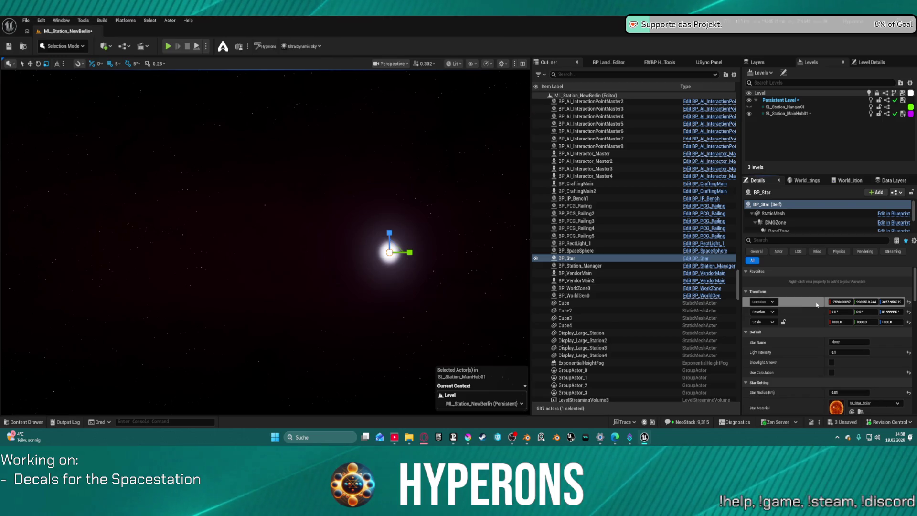
Set BP_Star's Location Y to 2000000.
left_click(877, 301)
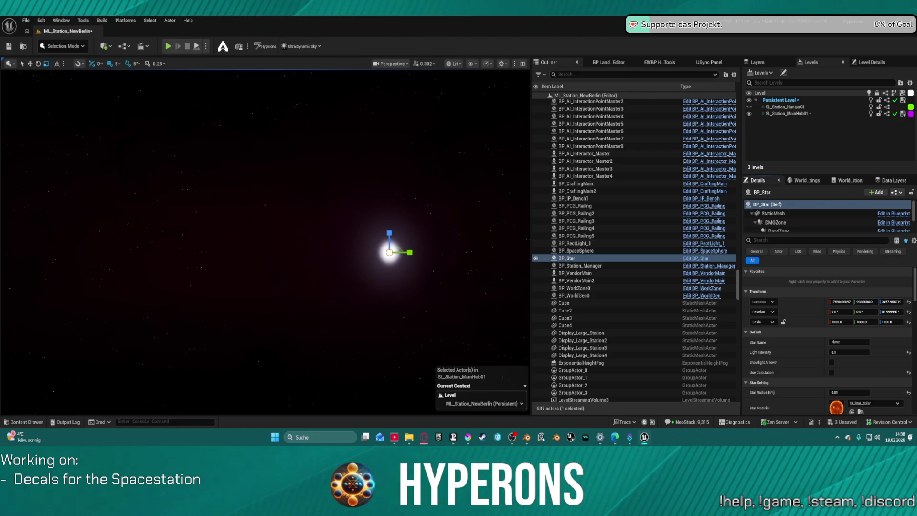
left_click(864, 302)
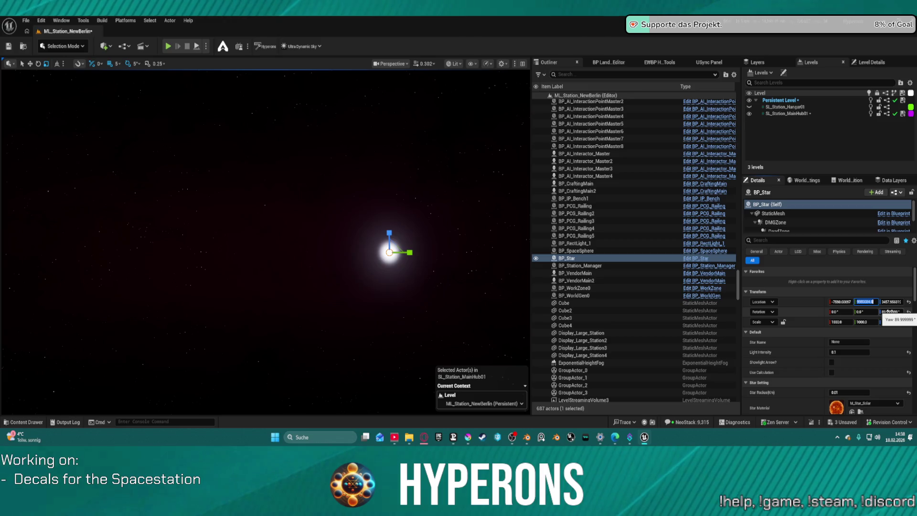
type("000000")
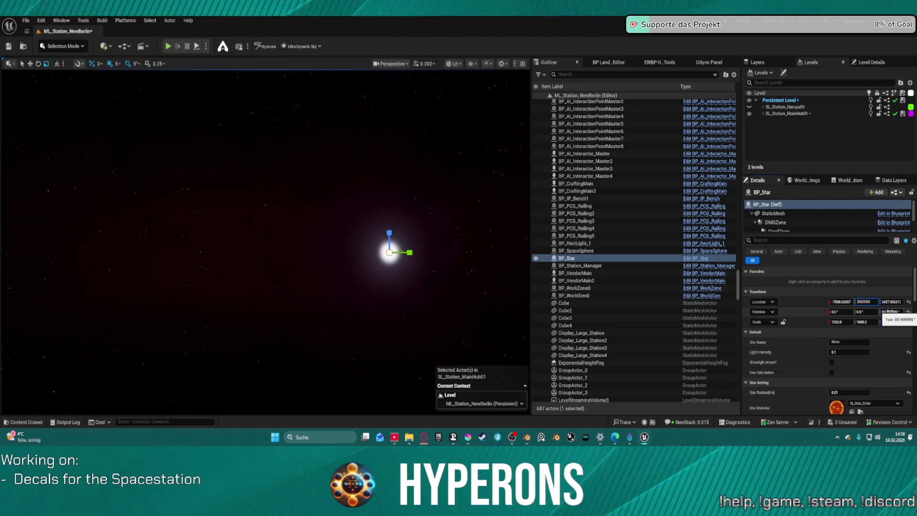
key("Return")
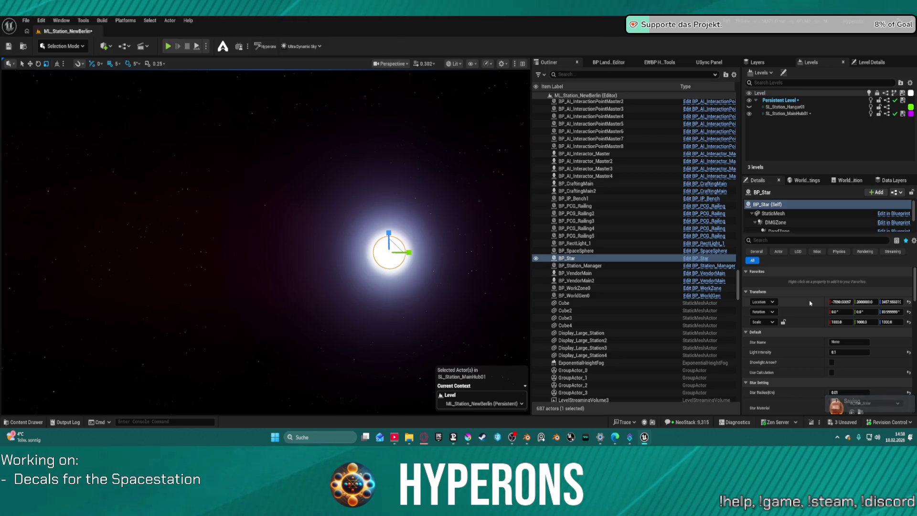
Try a Brightness Thickness change on BP_Star, then undo it.
scroll(814, 344, "down", 5)
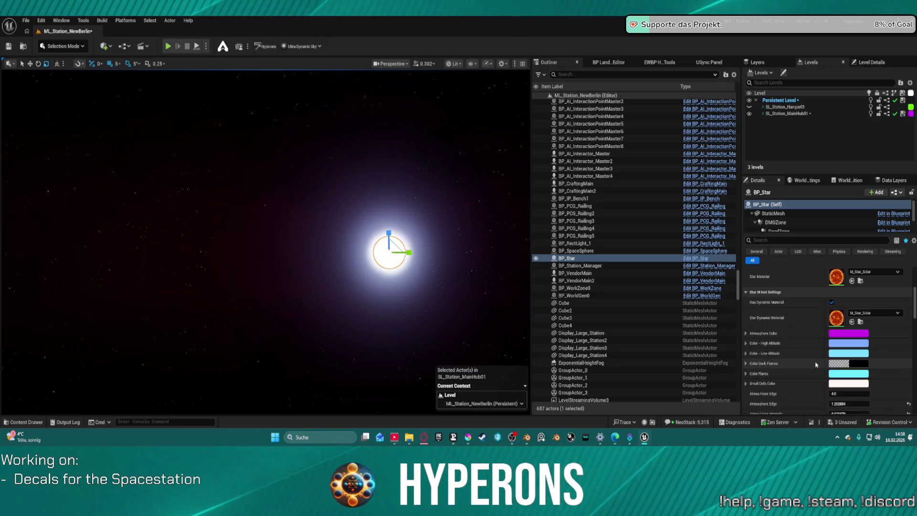
scroll(821, 373, "down", 10)
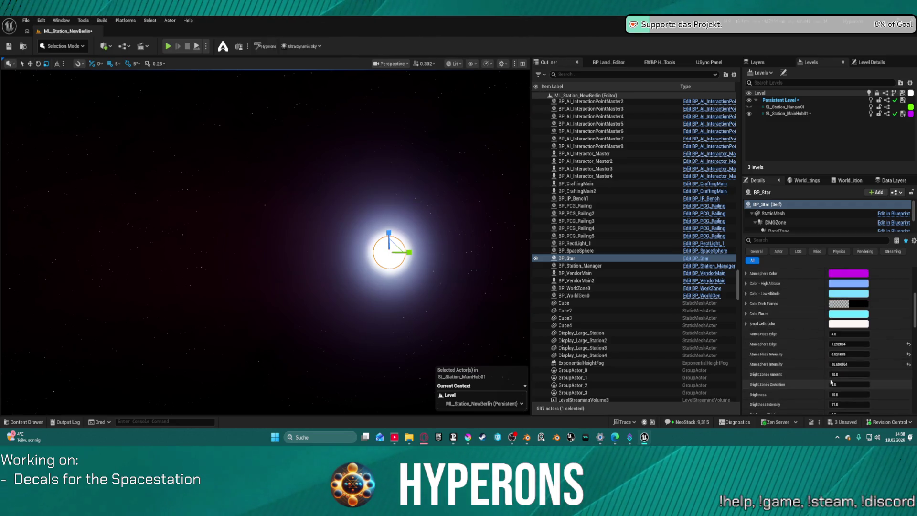
scroll(828, 379, "down", 10)
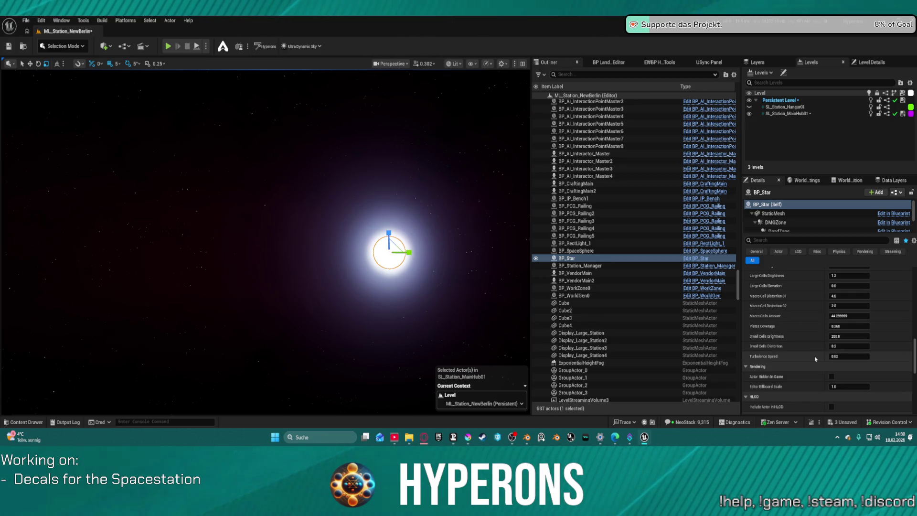
scroll(816, 355, "up", 10)
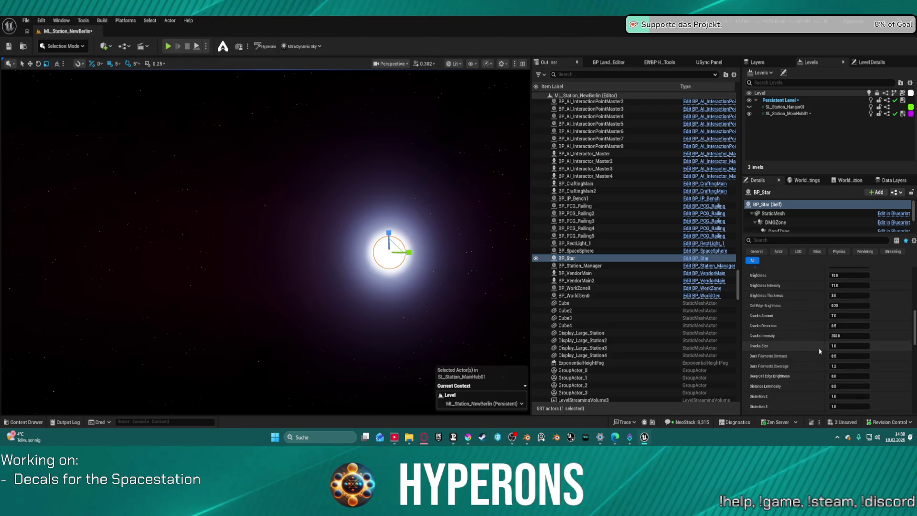
scroll(820, 351, "up", 3)
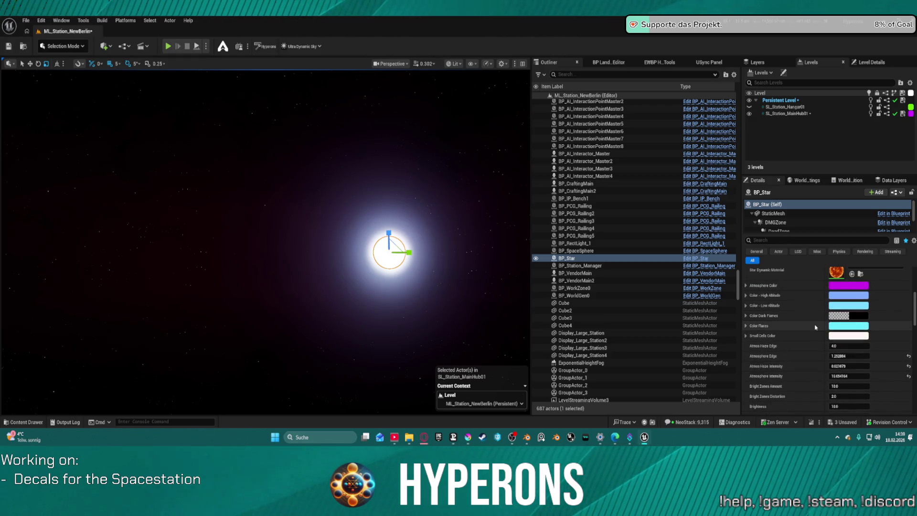
scroll(812, 314, "up", 3)
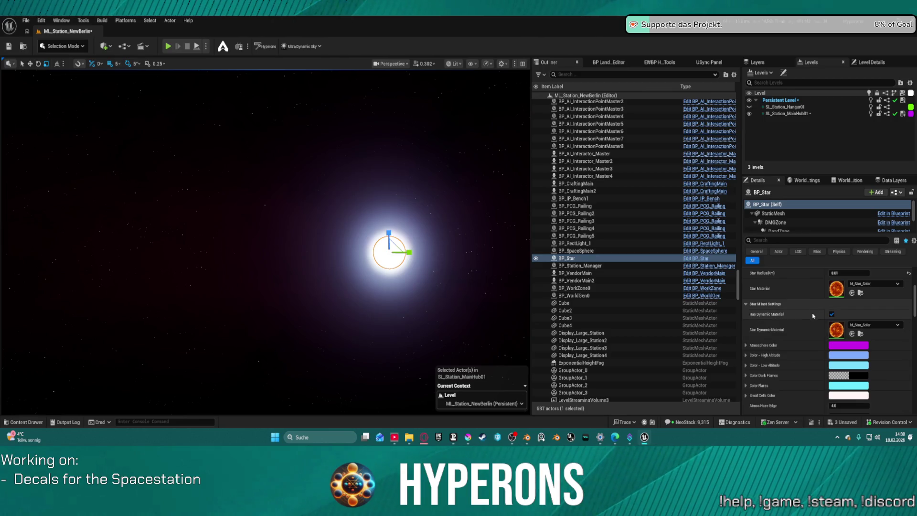
scroll(814, 322, "down", 5)
scroll(815, 325, "down", 3)
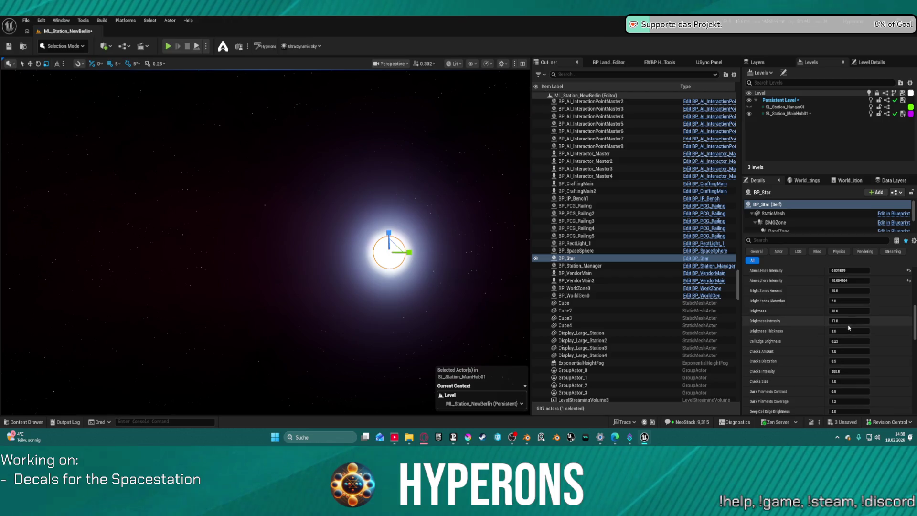
mouse_move(848, 328)
left_mouse_down()
mouse_move(883, 328)
mouse_move(841, 331)
mouse_move(828, 344)
left_mouse_up()
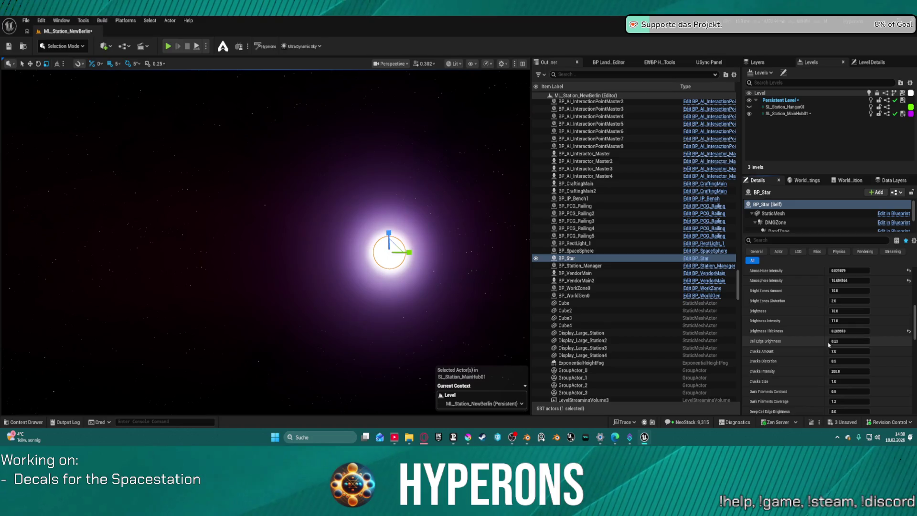
key("ctrl+z")
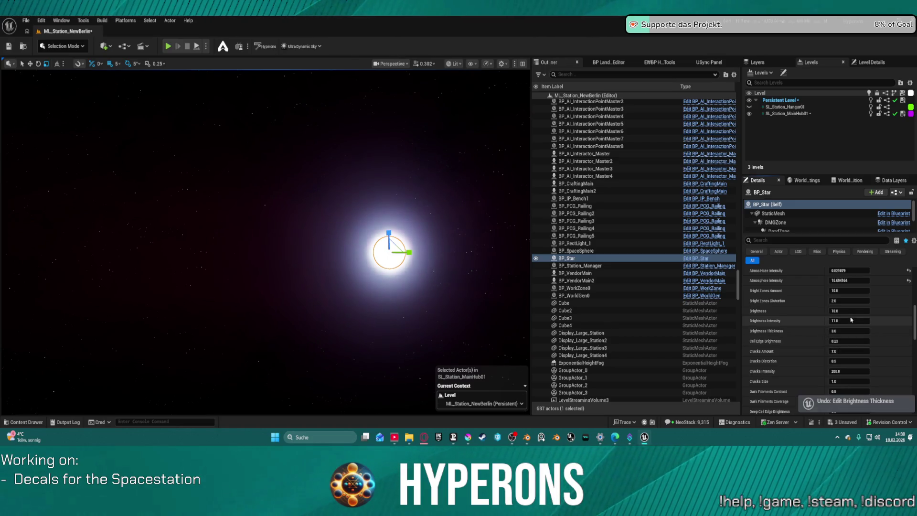
Try and undo a Brightness Intensity change, then lower Brightness to dim the star.
left_click_drag(851, 319, 834, 320)
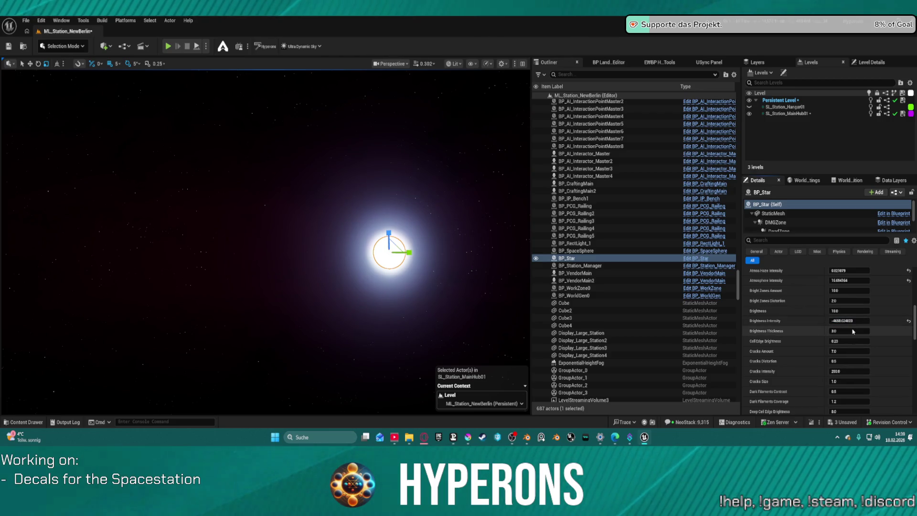
key("ctrl+z")
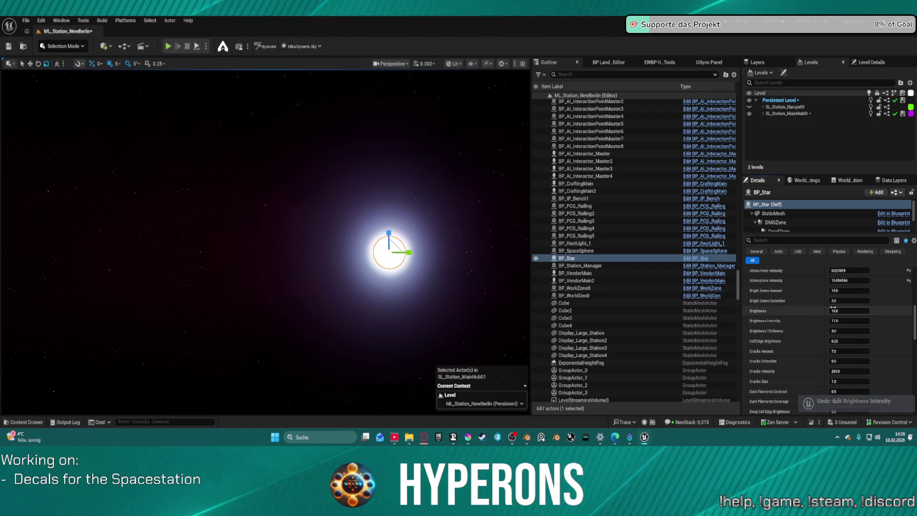
left_click_drag(845, 309, 835, 309)
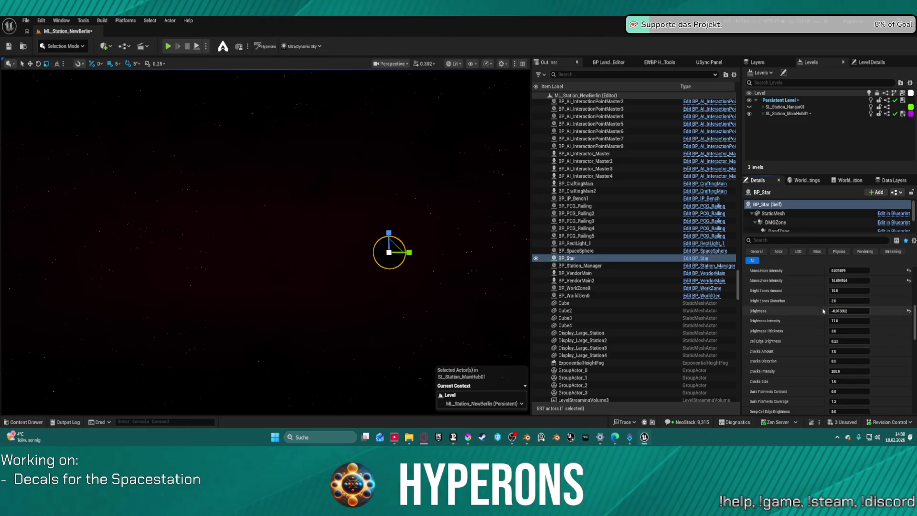
Nudge the star's Brightness just below zero and inspect it from the hangar, hiding its sphere.
left_click_drag(835, 310, 838, 311)
left_click_drag(401, 293, 20, 71)
key("f")
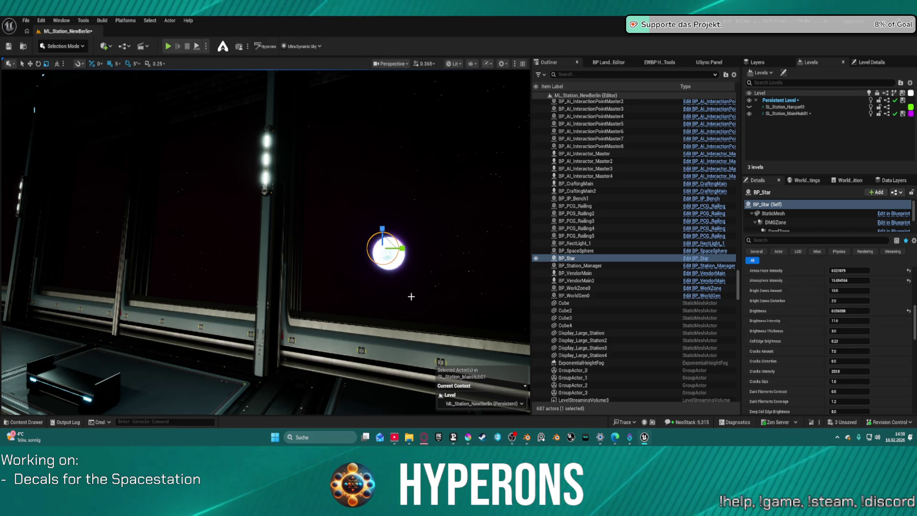
left_click_drag(412, 296, 453, 269)
left_click_drag(437, 176, 410, 186)
scroll(411, 186, "up", 2)
scroll(411, 186, "up", 2)
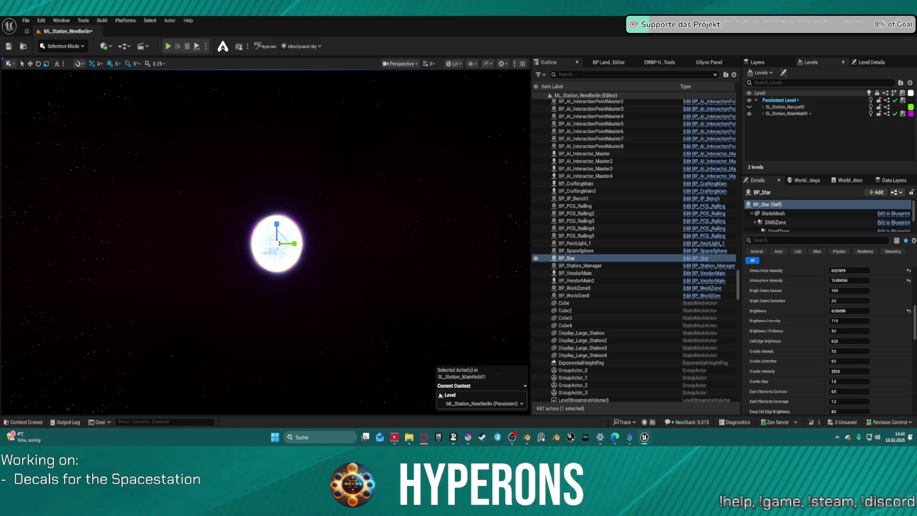
key("h")
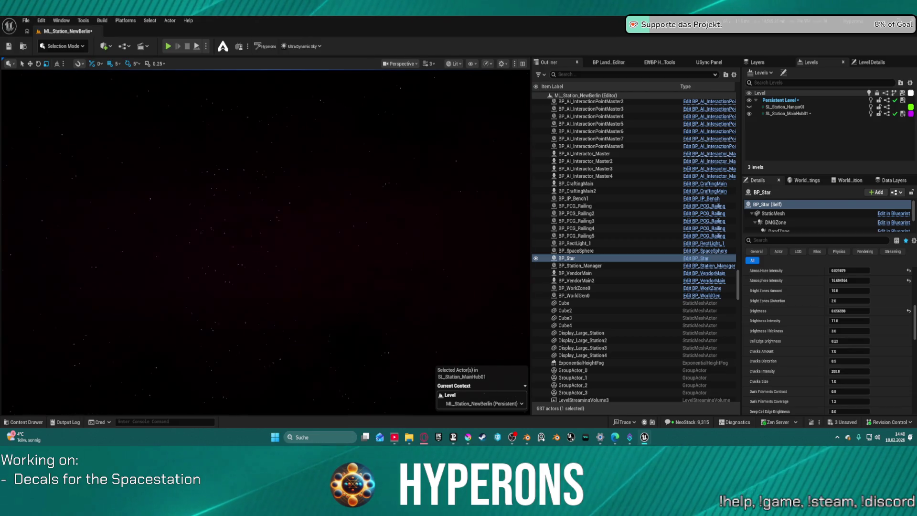
left_click_drag(410, 187, 377, 188)
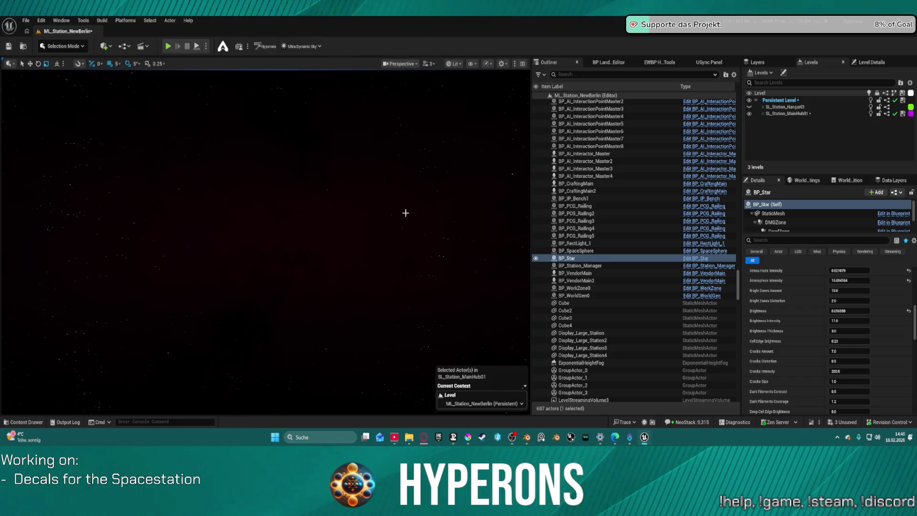
Focus on BP_PCG_Railing4, then reselect BP_Star and raise Brightness Intensity from 11.0 to about 1010.
left_click(608, 229)
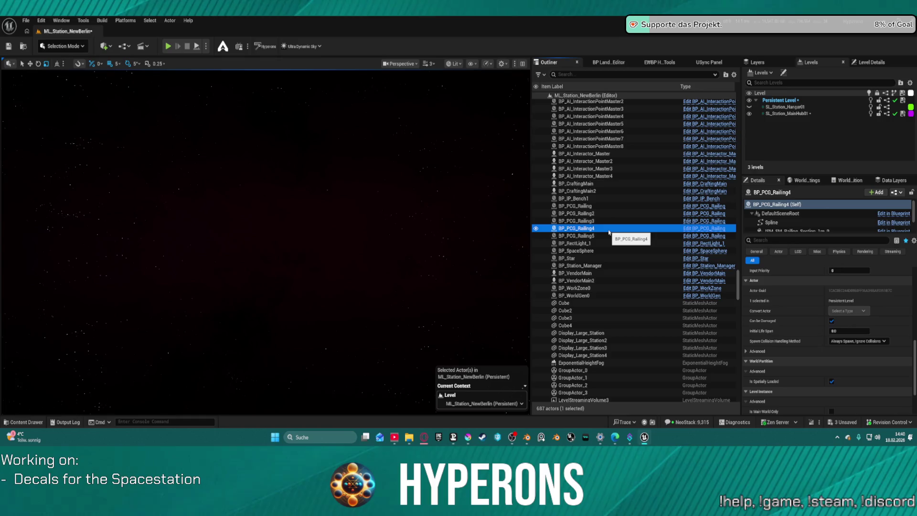
double_click(609, 233)
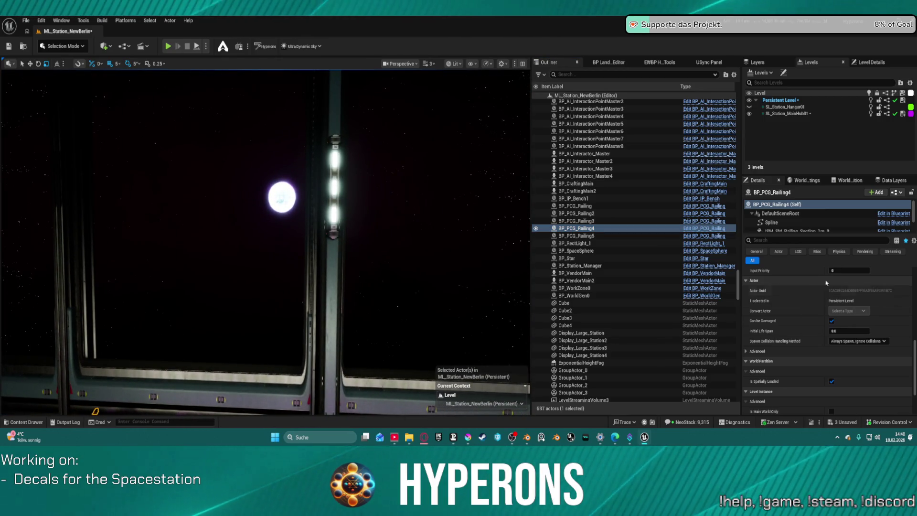
scroll(812, 217, "down", 3)
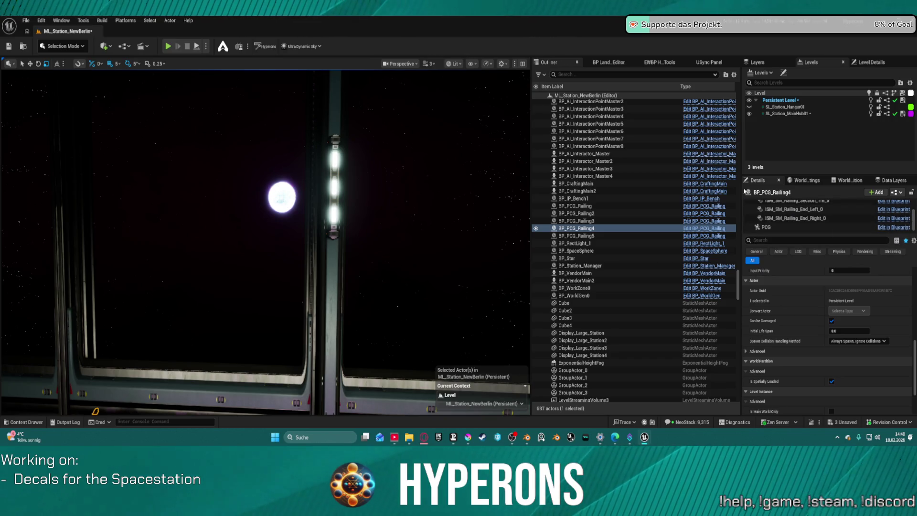
left_click(573, 258)
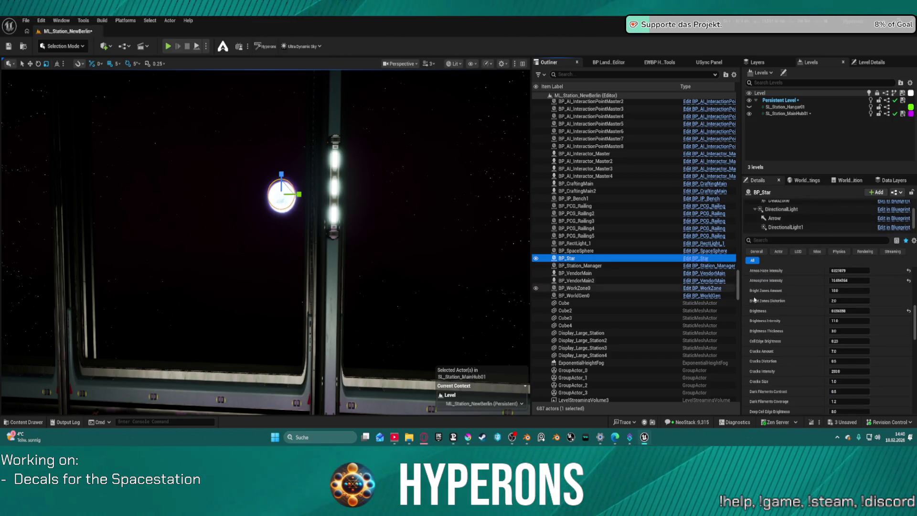
scroll(835, 310, "down", 1)
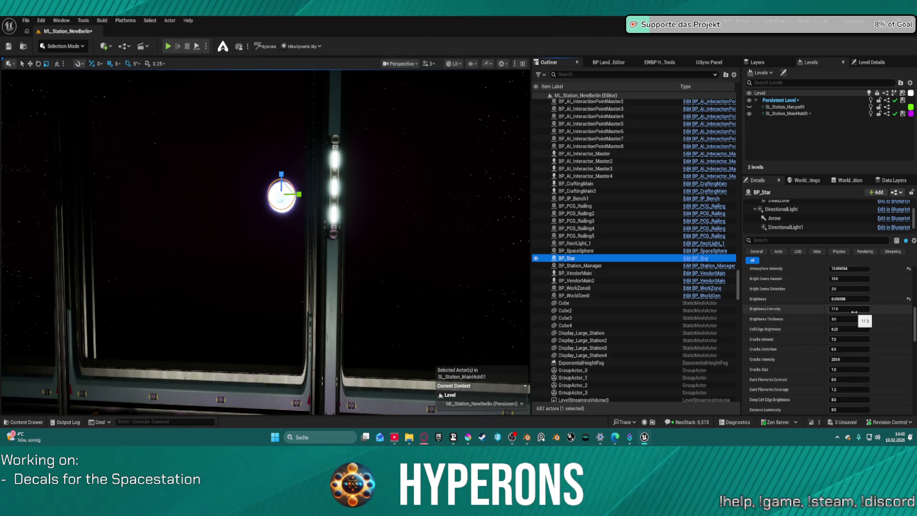
mouse_move(852, 311)
left_mouse_down()
mouse_move(878, 311)
mouse_move(845, 308)
mouse_move(855, 308)
left_mouse_up()
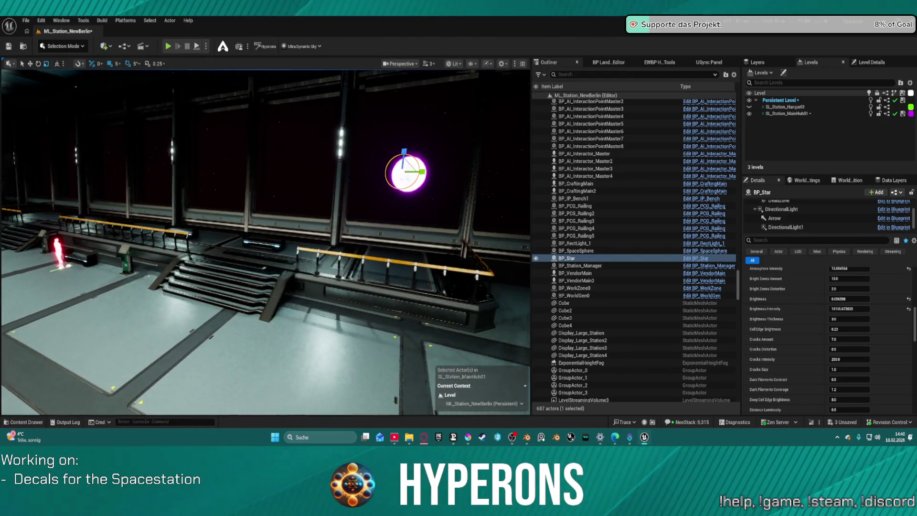
Frame the window glass, reselect BP_Star, and set Brightness ~0.038 and Brightness Intensity ~35211.7.
left_click(306, 335)
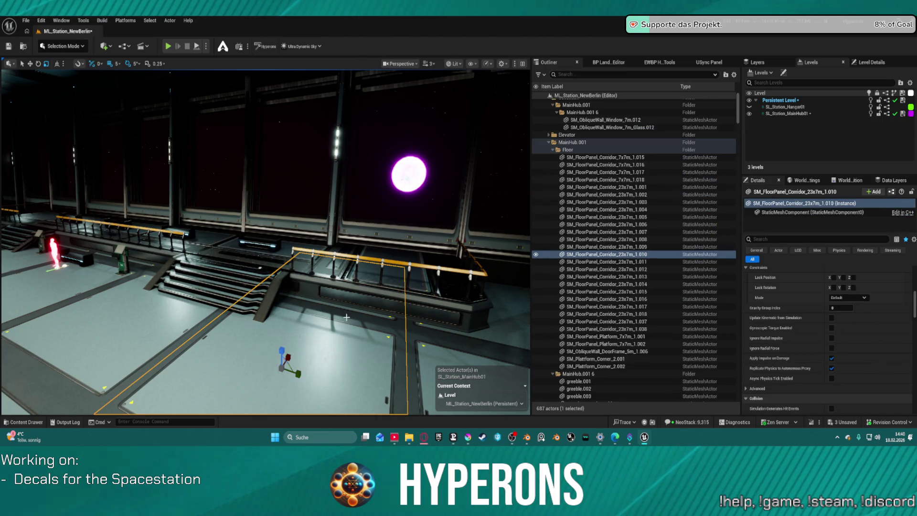
left_click(395, 182)
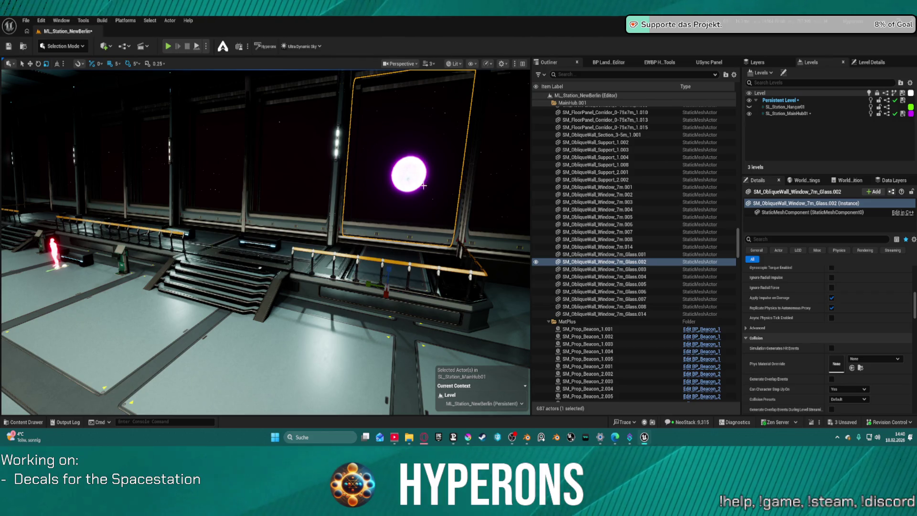
key("f")
left_click(337, 230)
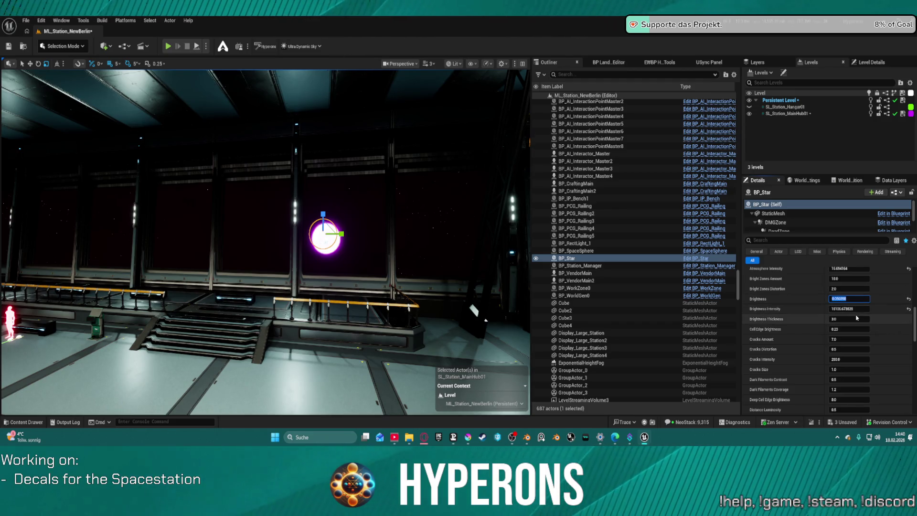
left_click(859, 308)
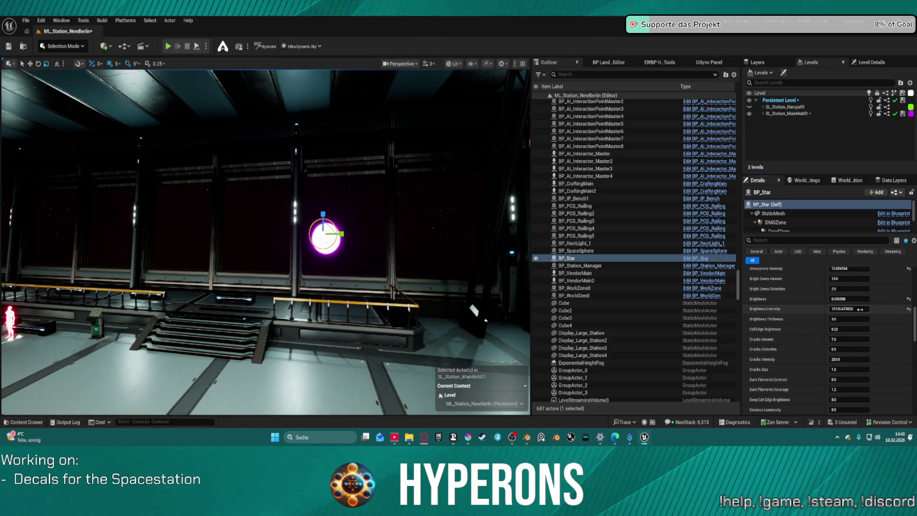
mouse_move(859, 308)
left_mouse_down()
mouse_move(845, 309)
mouse_move(860, 309)
mouse_move(848, 299)
left_mouse_up()
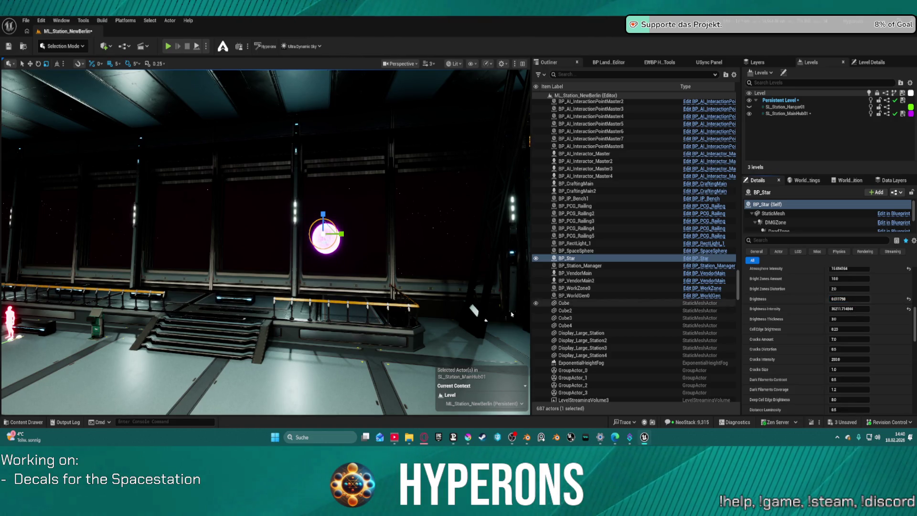
key("f")
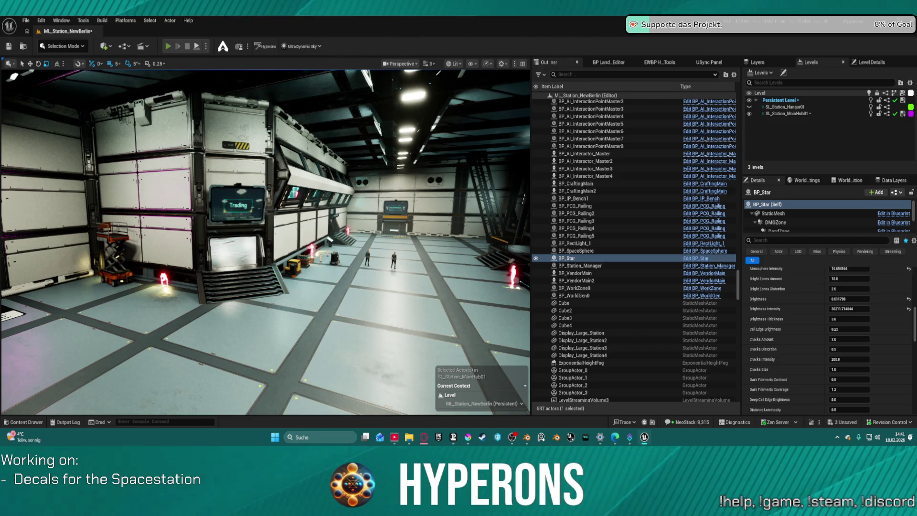
Start a play-test and run the character across the hangar stairs onto the striped platform.
left_click(168, 46)
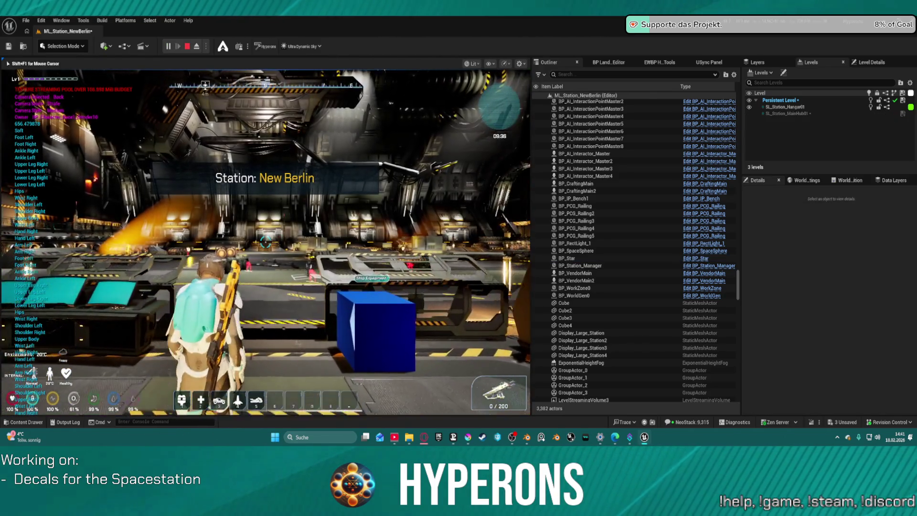
key("w")
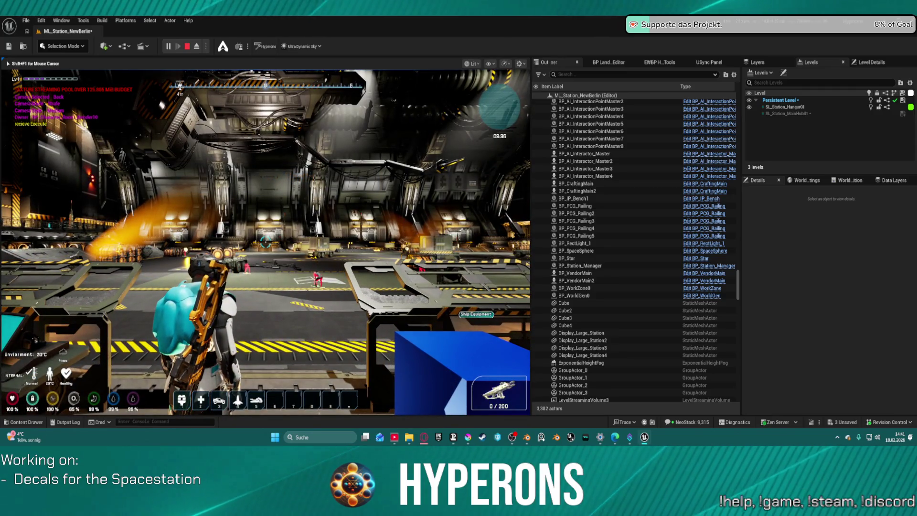
key("w")
key("f")
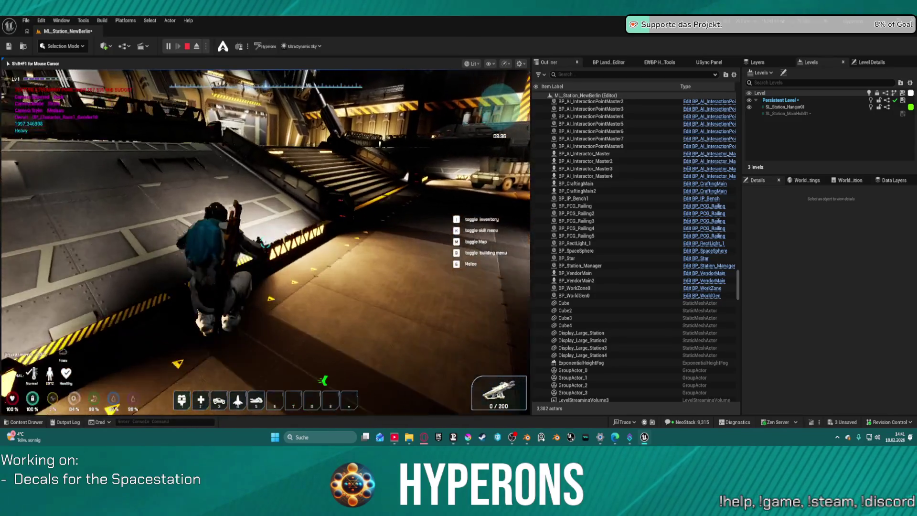
key("w")
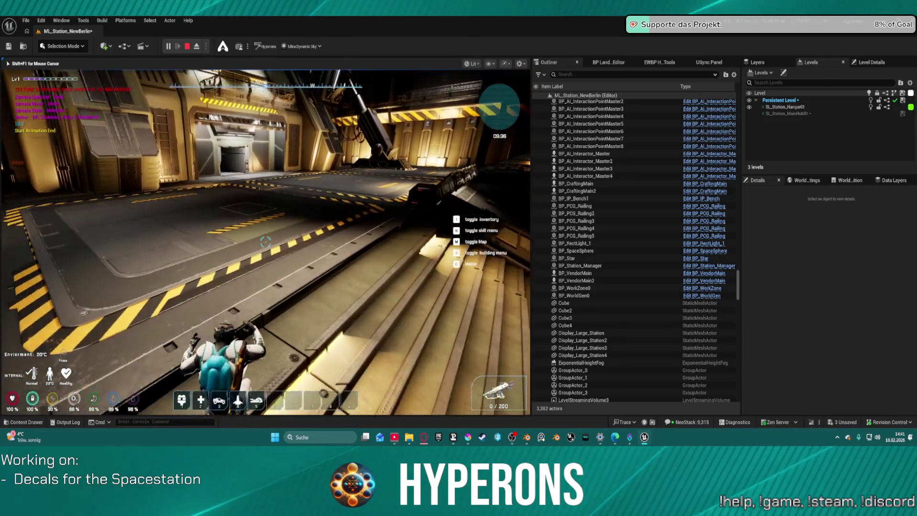
key("space")
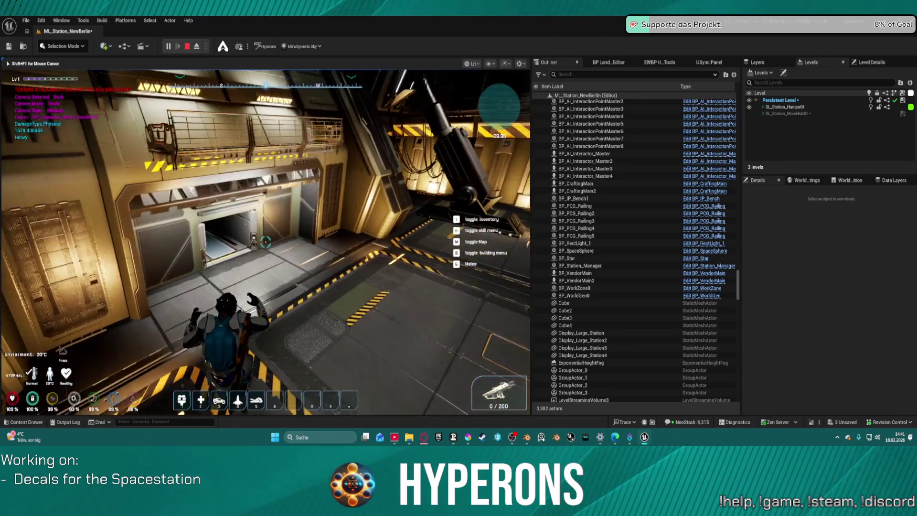
key("w")
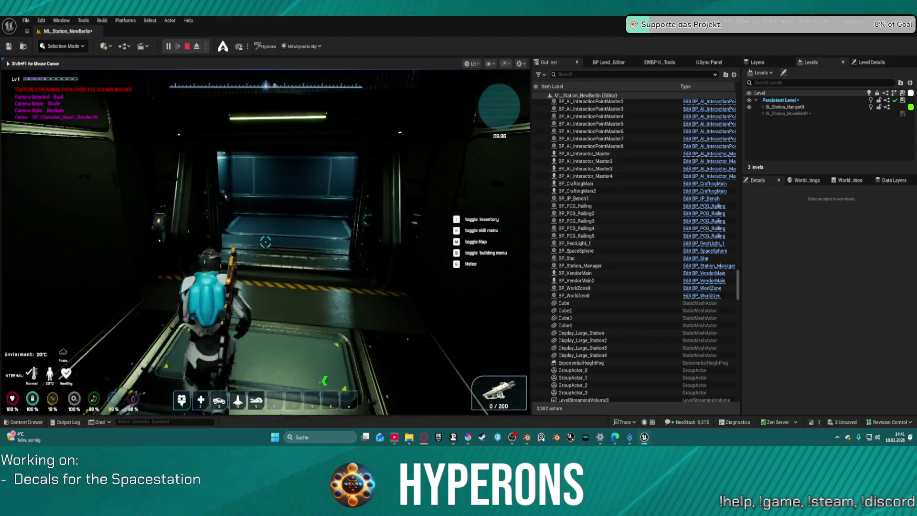
Ride the elevator using its floor selection panel.
key("w")
key("e")
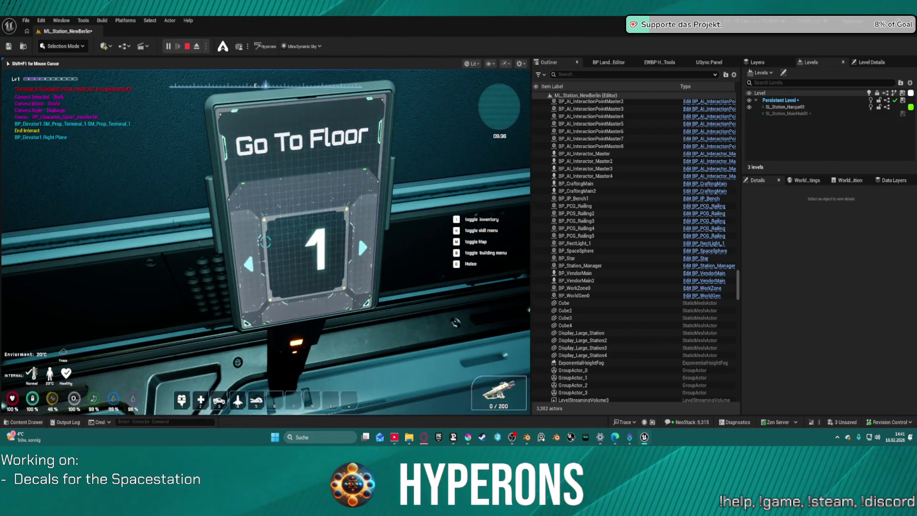
key("e")
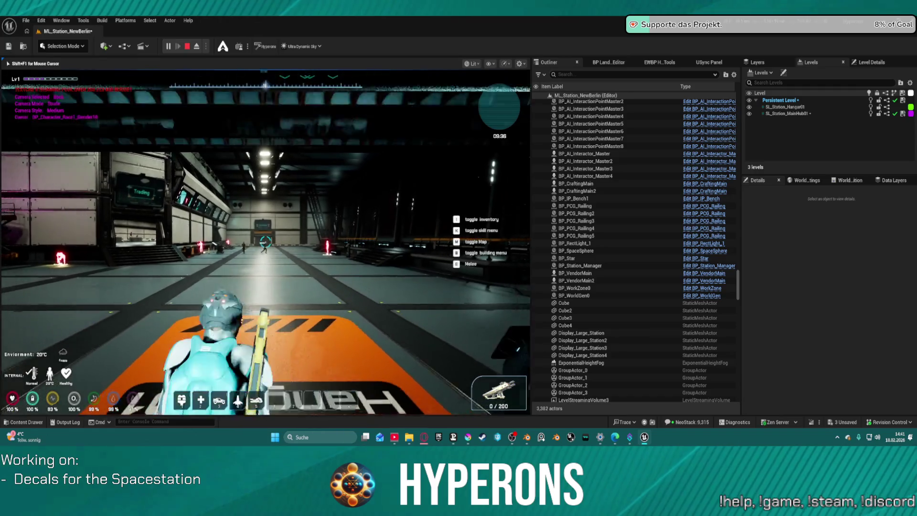
mouse_move(265, 241)
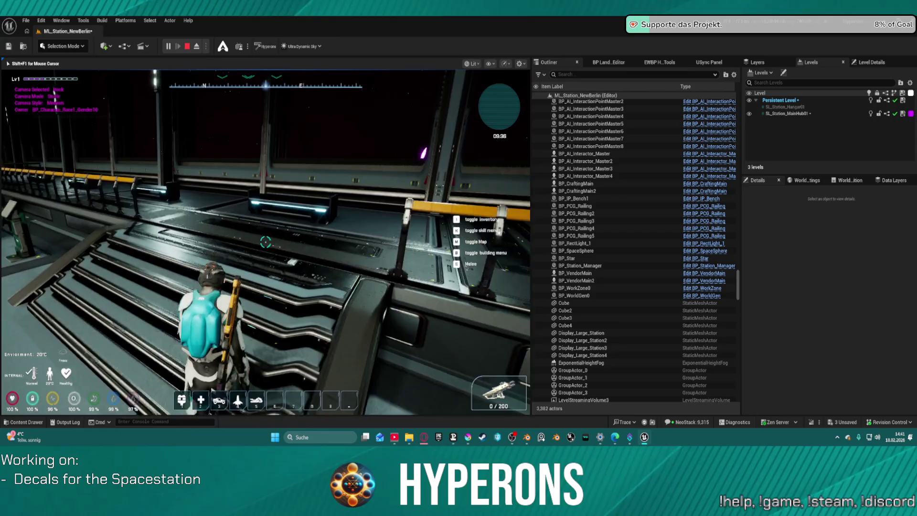
Walk past the bench into the Trading room and open the vendor's trade window.
key("w")
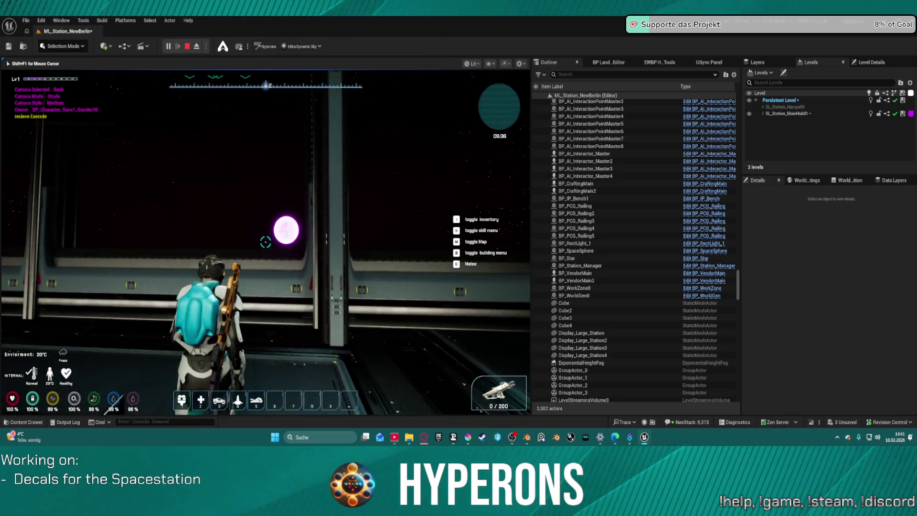
key("a")
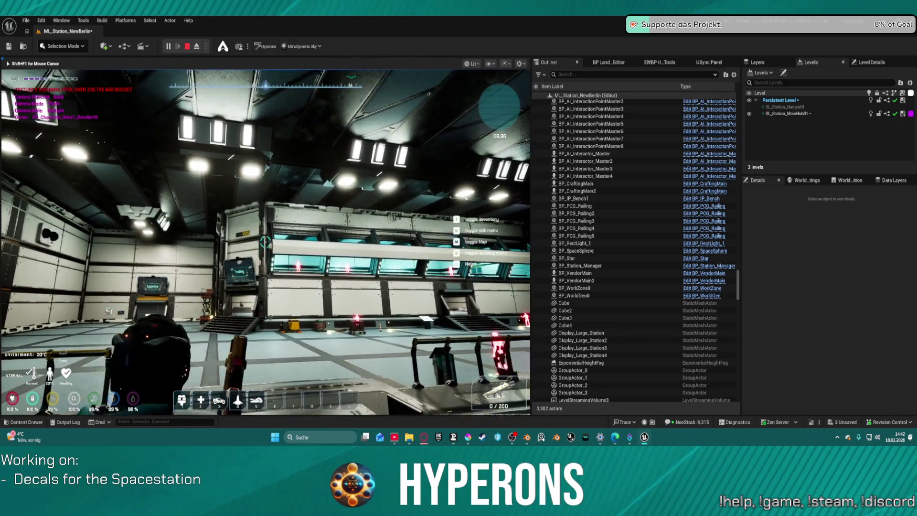
key("w")
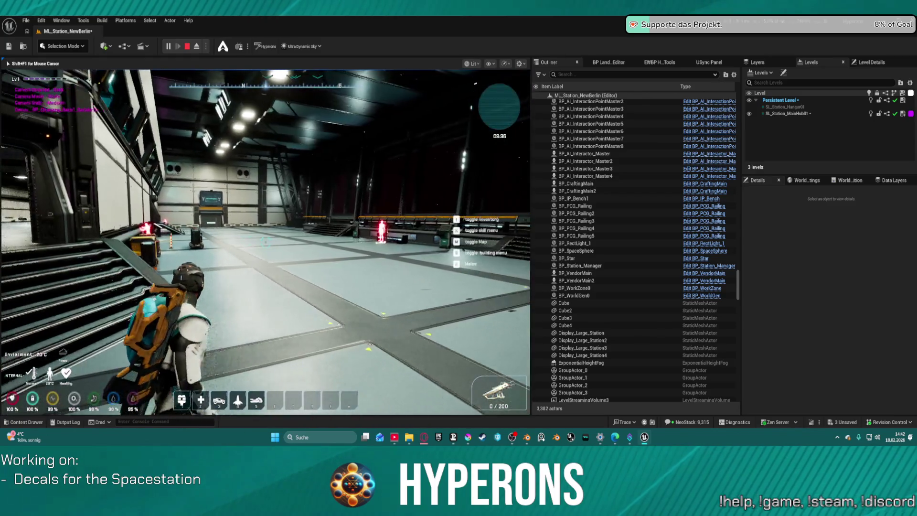
key("w")
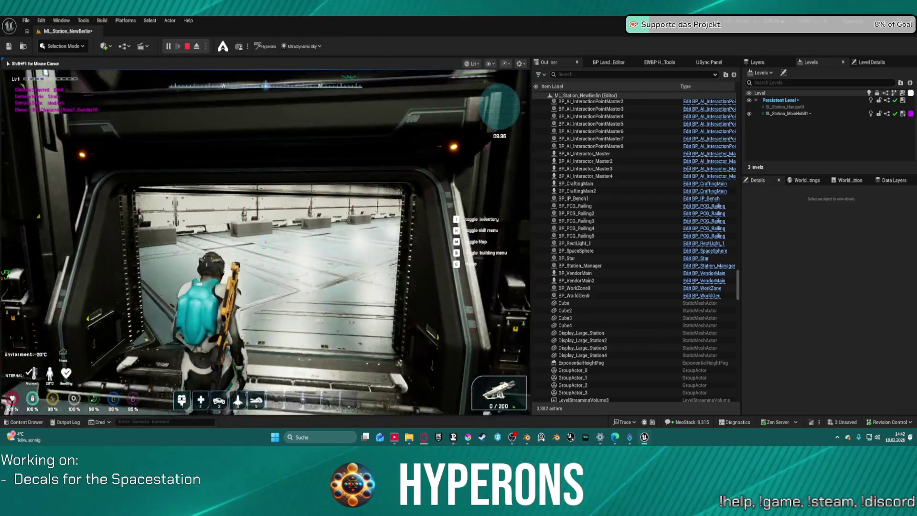
key("w")
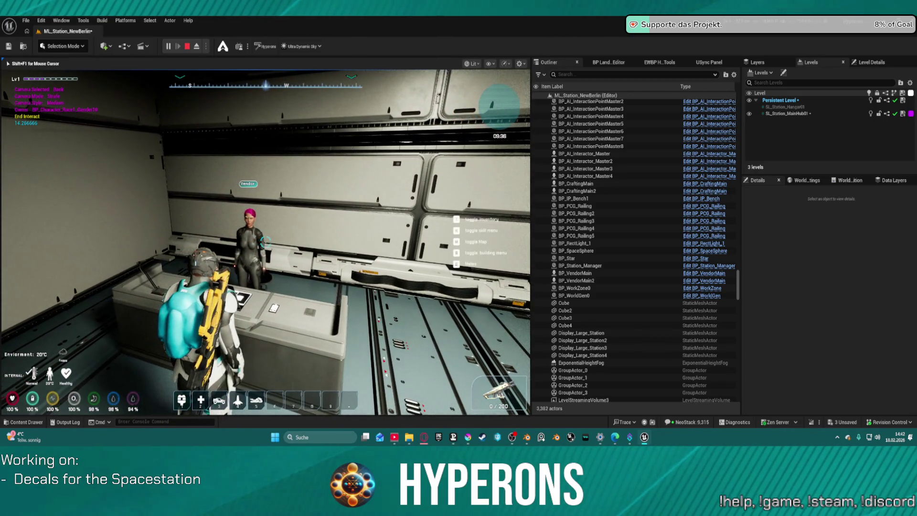
key("w")
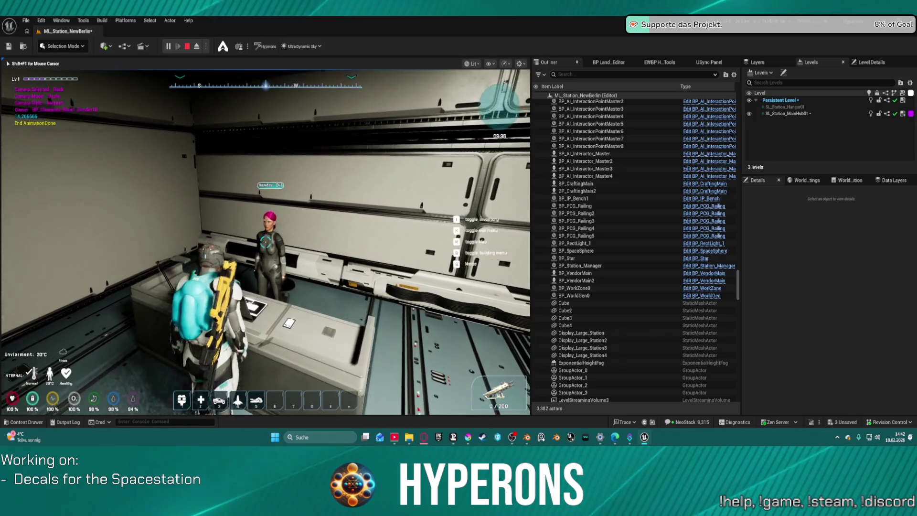
key("e")
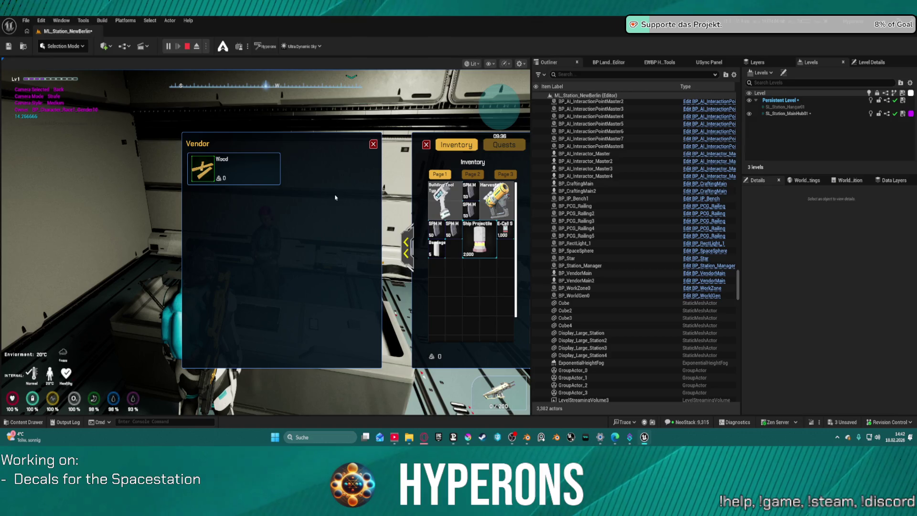
Close the Vendor trade and inventory windows with the red X.
left_click(372, 145)
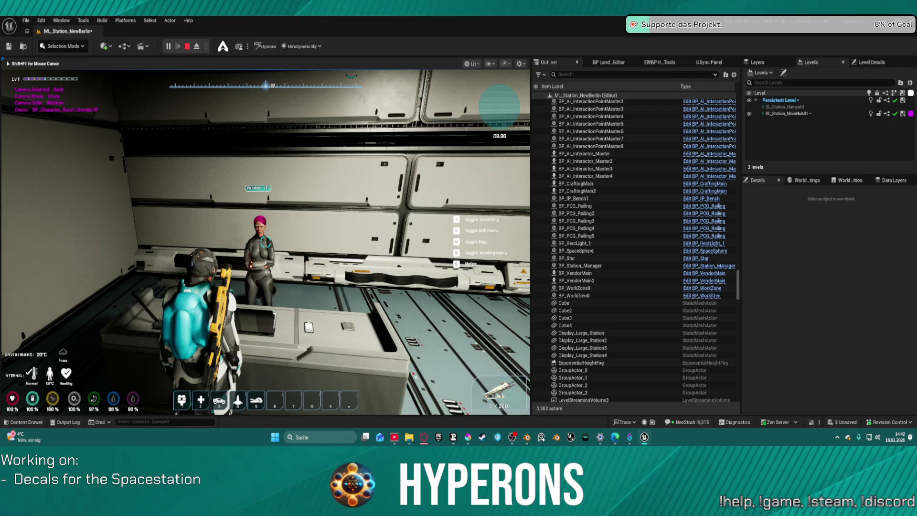
Stop the play-test and return to editing the level.
key("Escape")
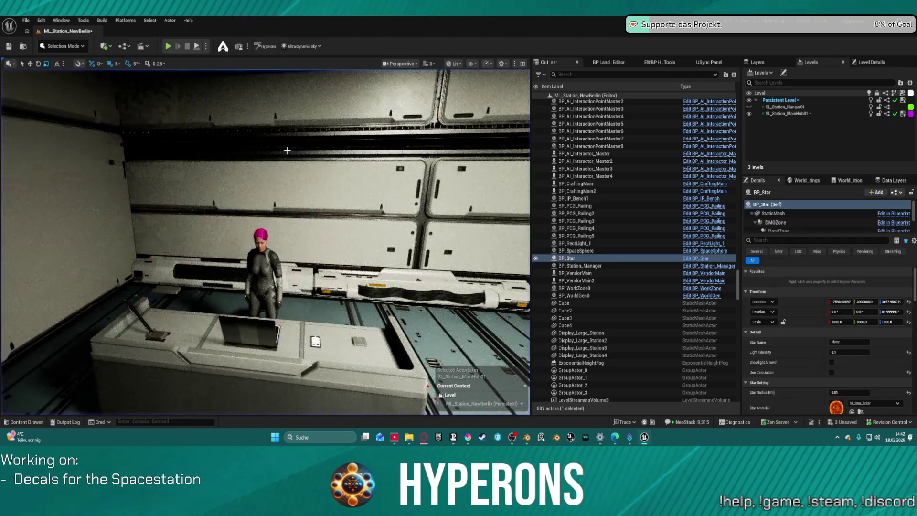
scroll(247, 258, "up", 5)
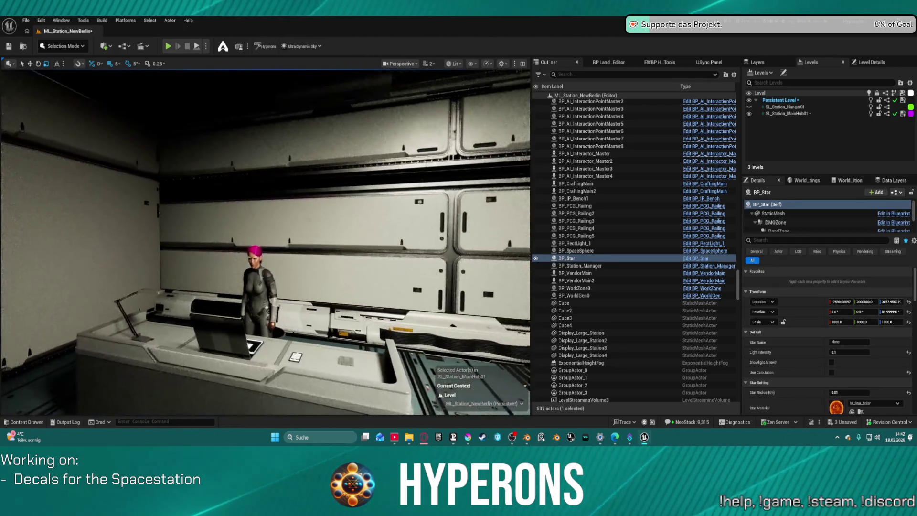
scroll(266, 242, "down", 2)
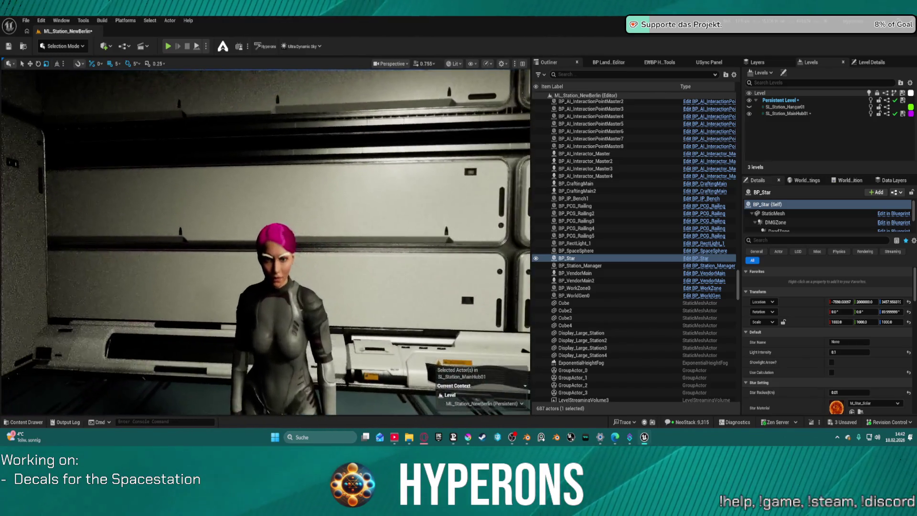
scroll(265, 242, "up", 2)
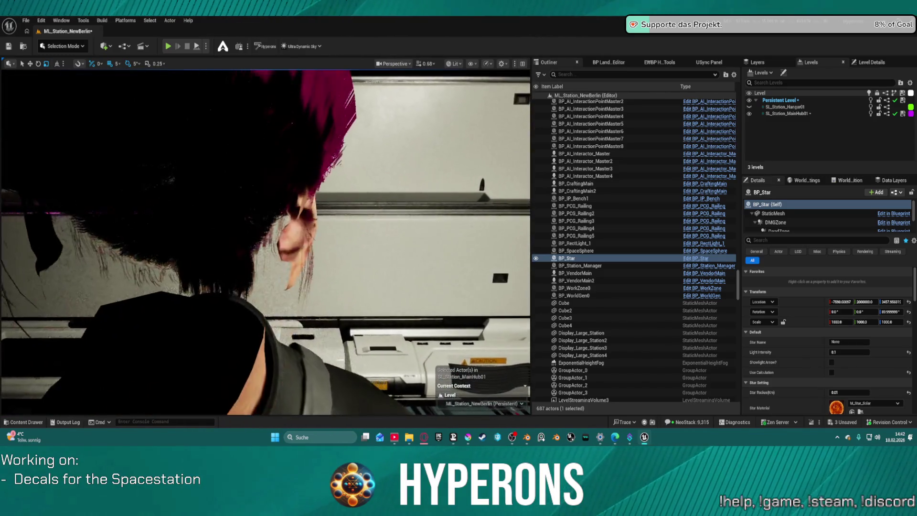
scroll(119, 265, "down", 1)
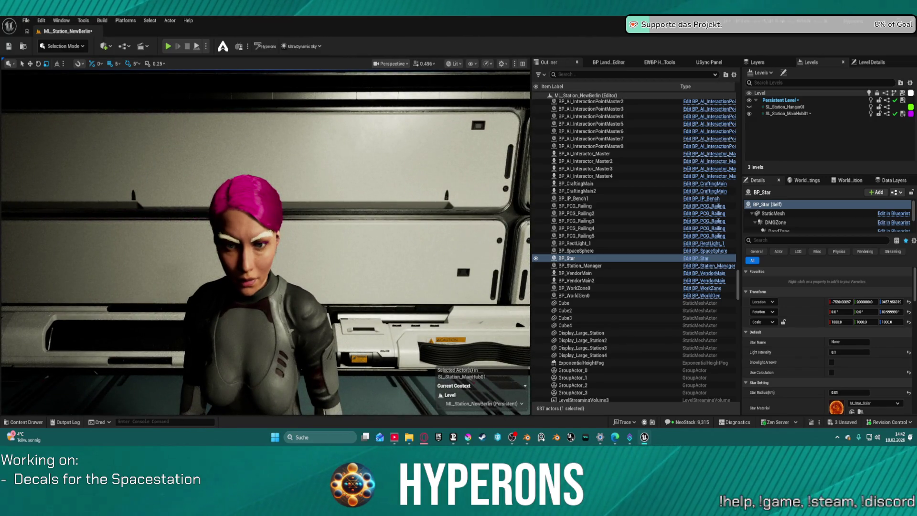
Select the pink-haired BP_VendorMain and scroll its components to Face, Eyelashes, Beard and Mustache.
left_click(235, 228)
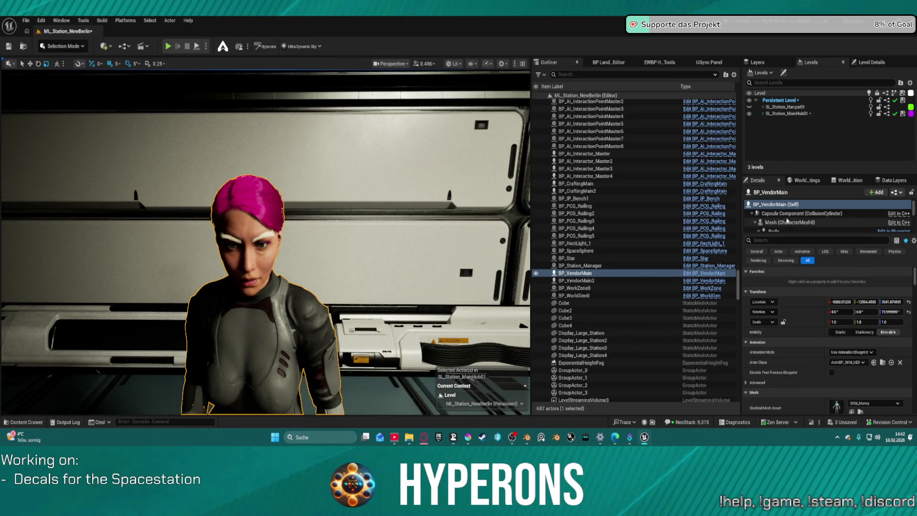
scroll(265, 242, "up", 1)
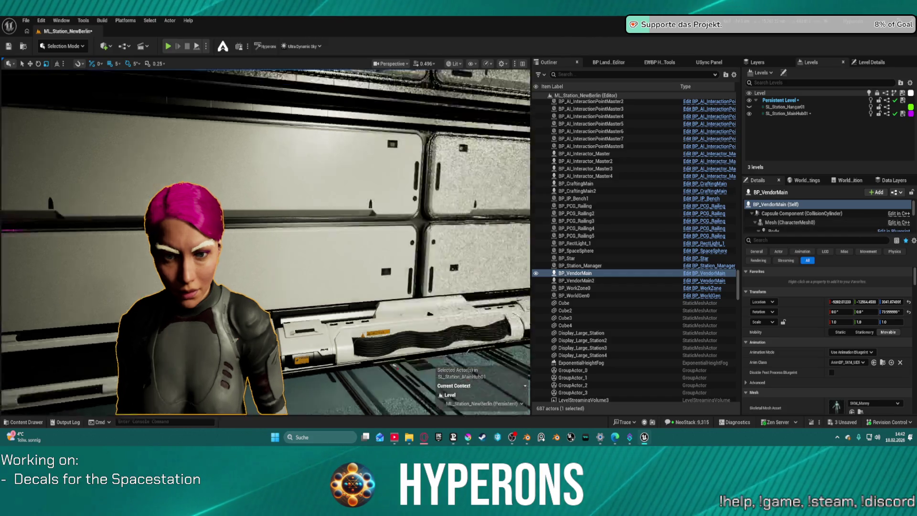
scroll(764, 208, "down", 2)
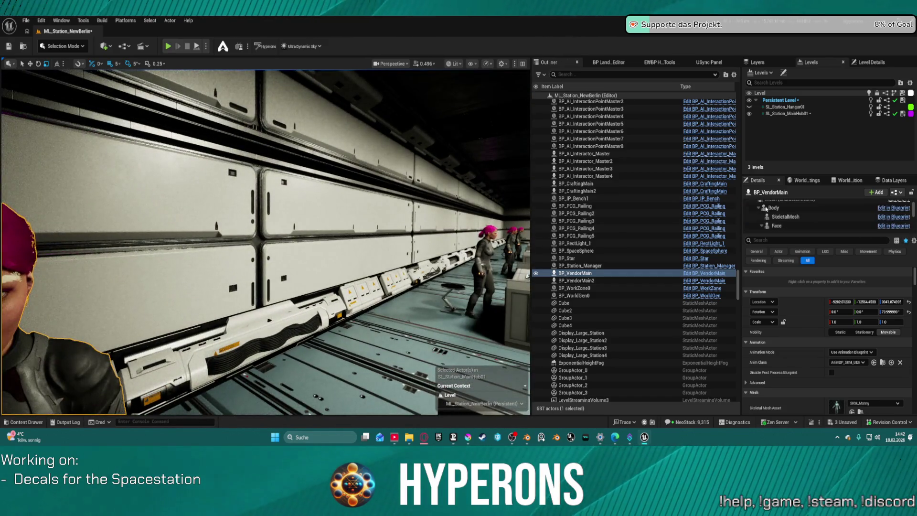
scroll(790, 223, "down", 1)
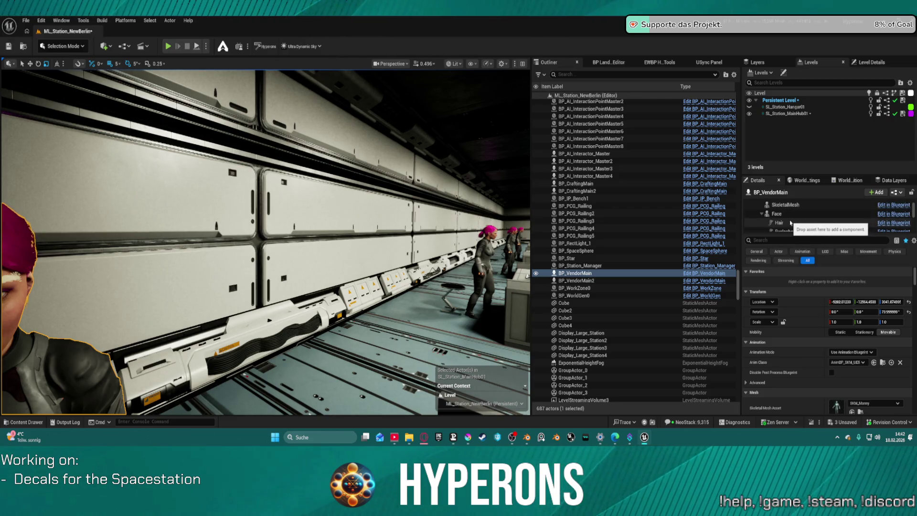
scroll(789, 222, "down", 3)
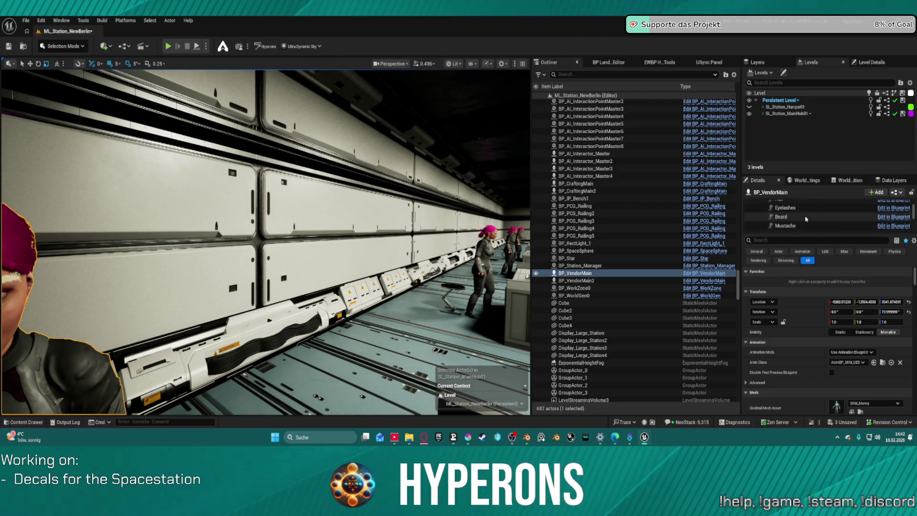
scroll(805, 218, "down", 2)
Select the Eyebrows component, keep its Eyebrows_M_Natural groom asset, and fly close to her face.
left_click(803, 211)
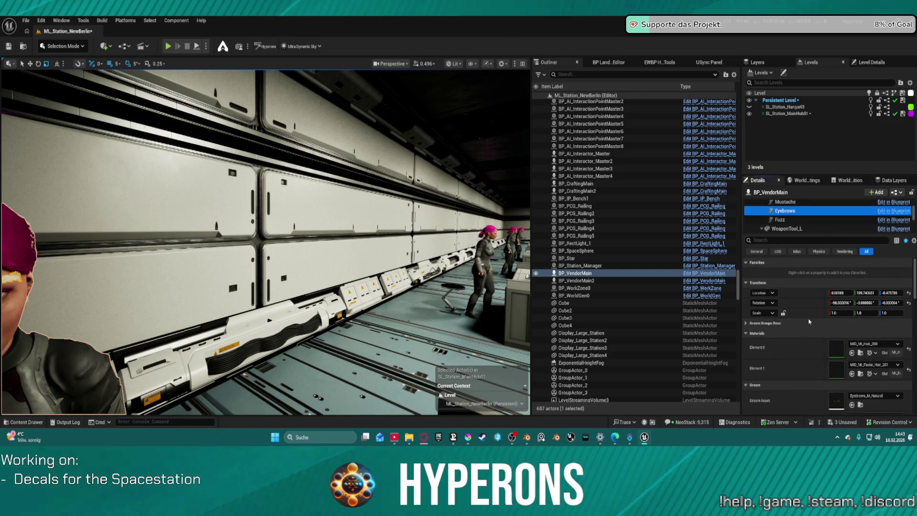
scroll(809, 321, "down", 2)
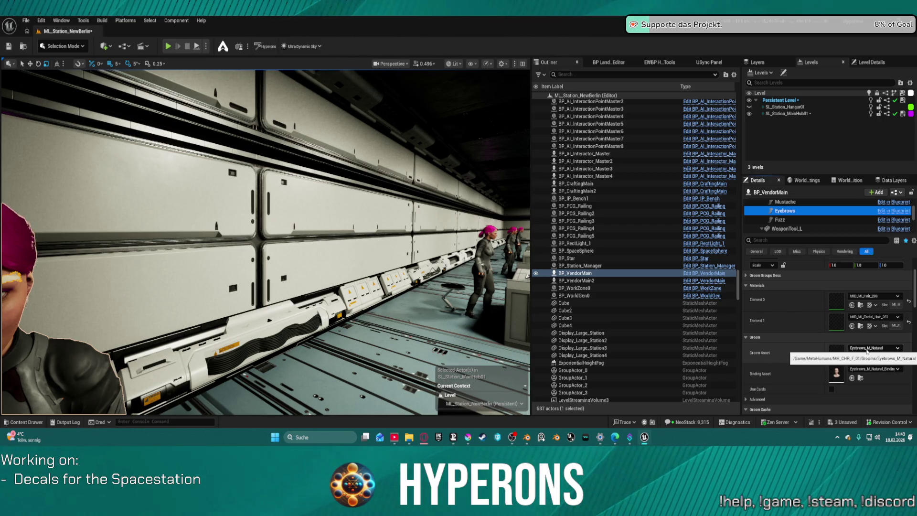
left_click(866, 348)
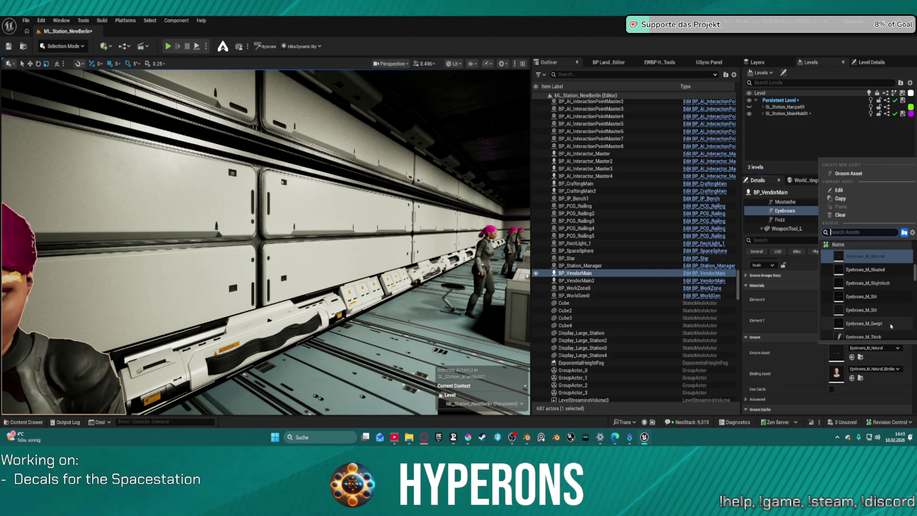
scroll(865, 306, "down", 3)
left_click(838, 352)
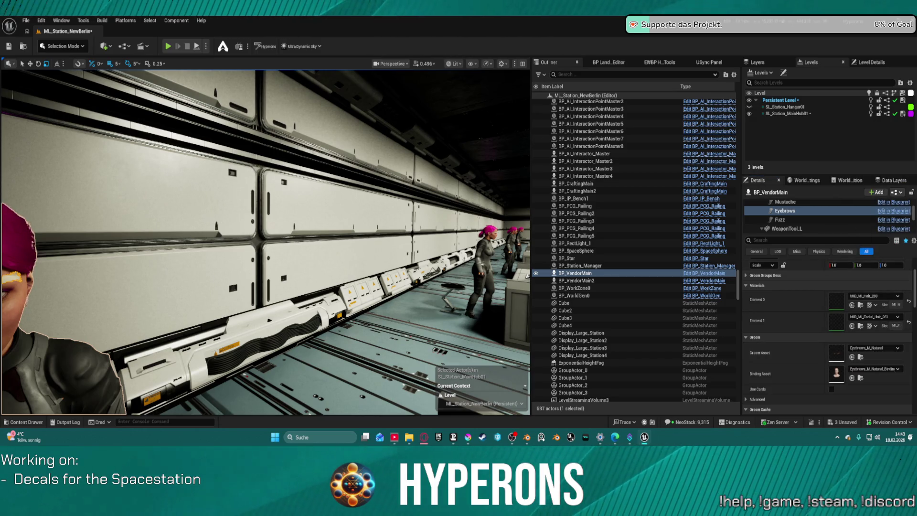
mouse_move(207, 390)
left_mouse_down()
mouse_move(177, 382)
mouse_move(207, 390)
left_mouse_up()
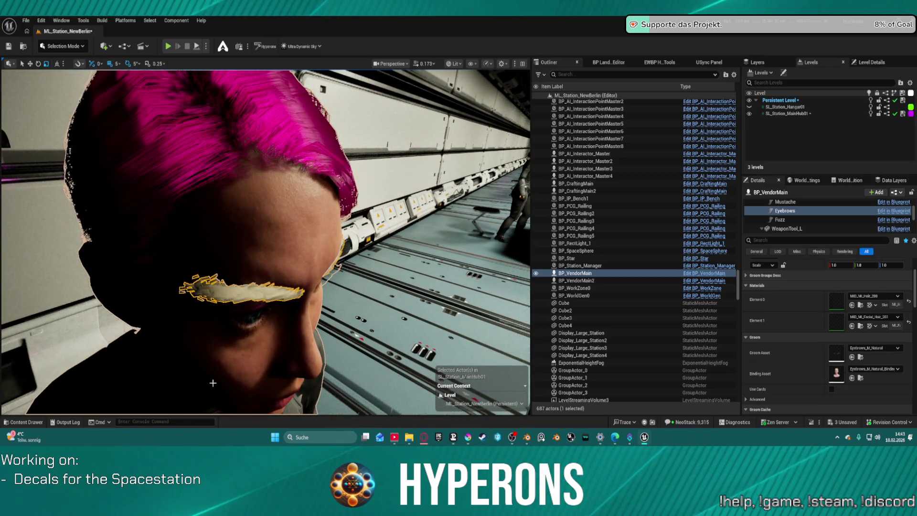
Look through the Eyebrows' Element 0 and Element 1 material lists without changing them.
scroll(874, 330, "down", 8)
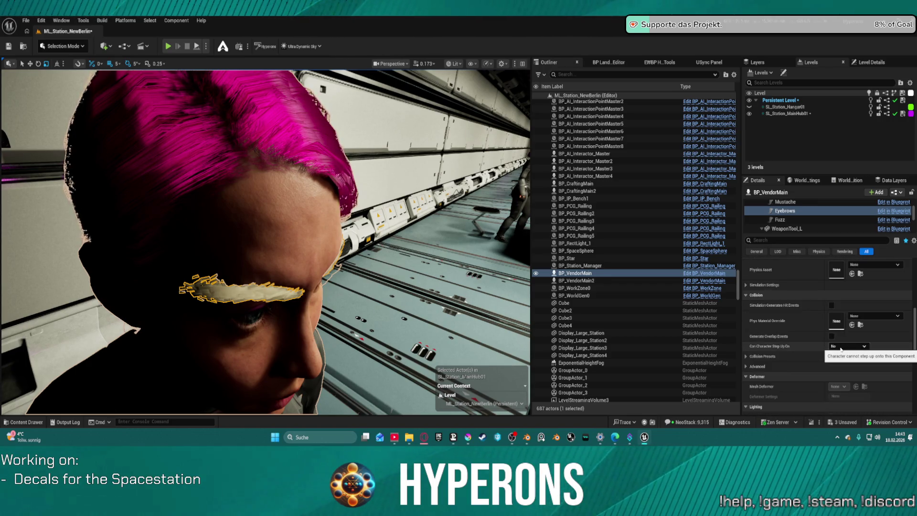
scroll(875, 304, "up", 3)
scroll(874, 304, "up", 6)
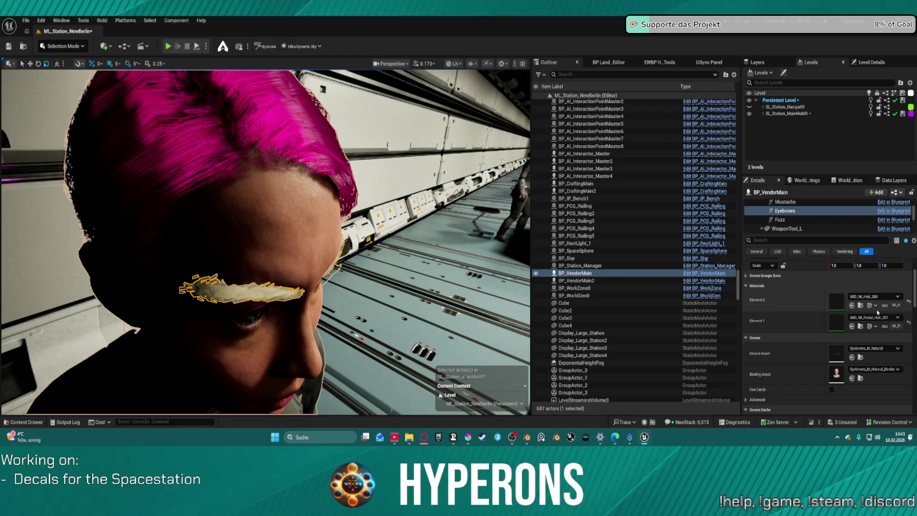
left_click(862, 354)
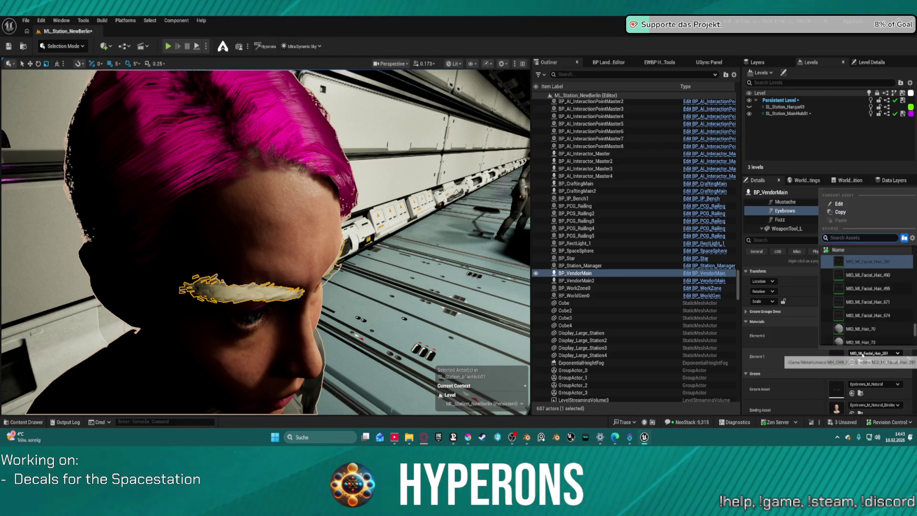
key("Escape")
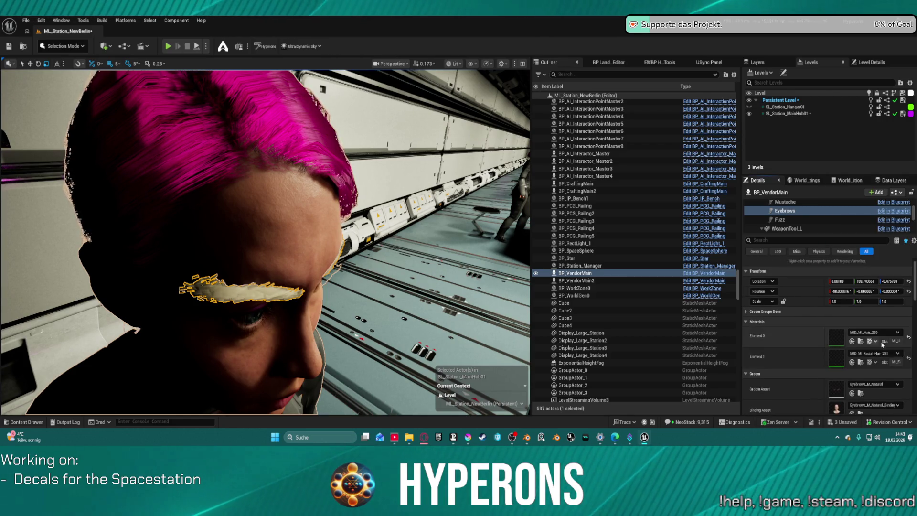
left_click(881, 344)
left_click(839, 347)
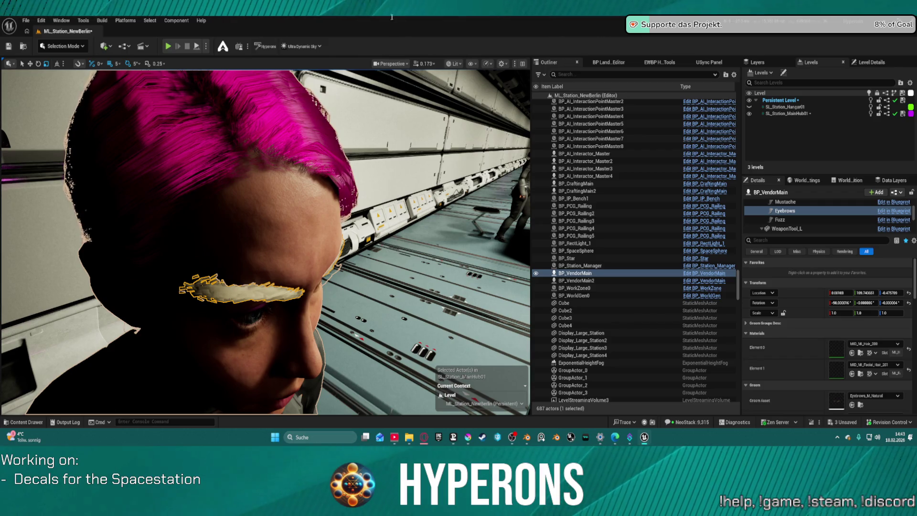
Uncheck Use Cards in the Eyebrows groom's Advanced settings, then select the BP_VendorMain actor.
scroll(797, 309, "down", 3)
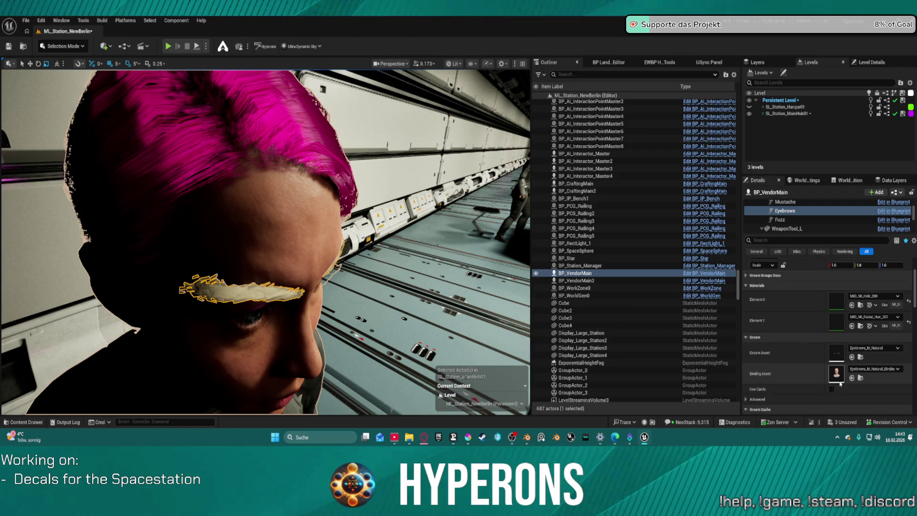
left_click(754, 388)
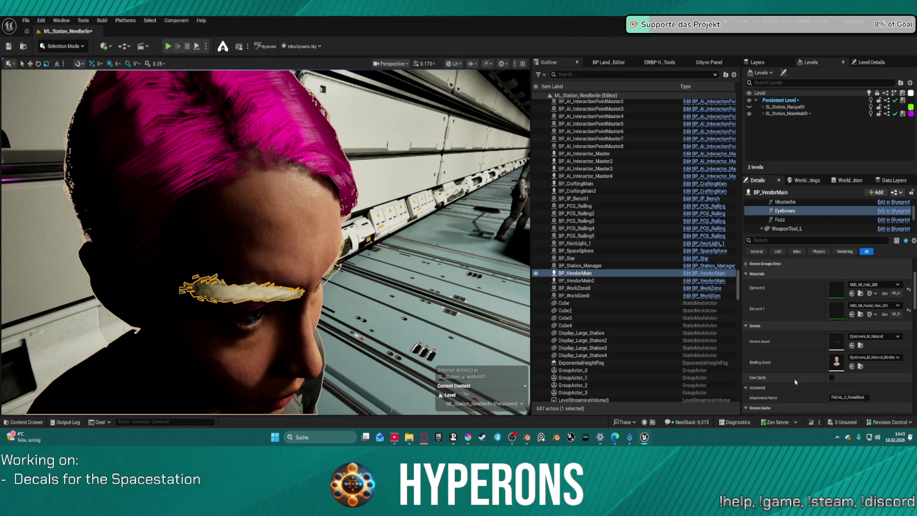
scroll(812, 368, "down", 1)
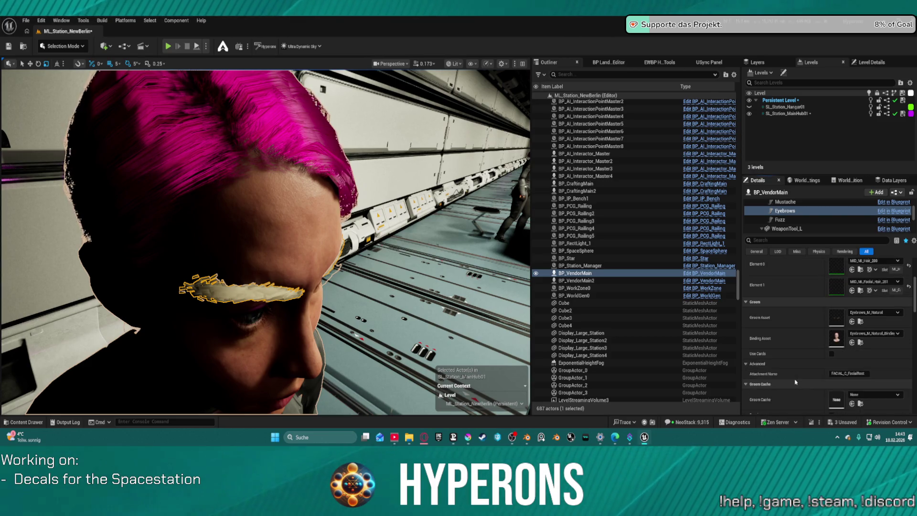
left_click(831, 354)
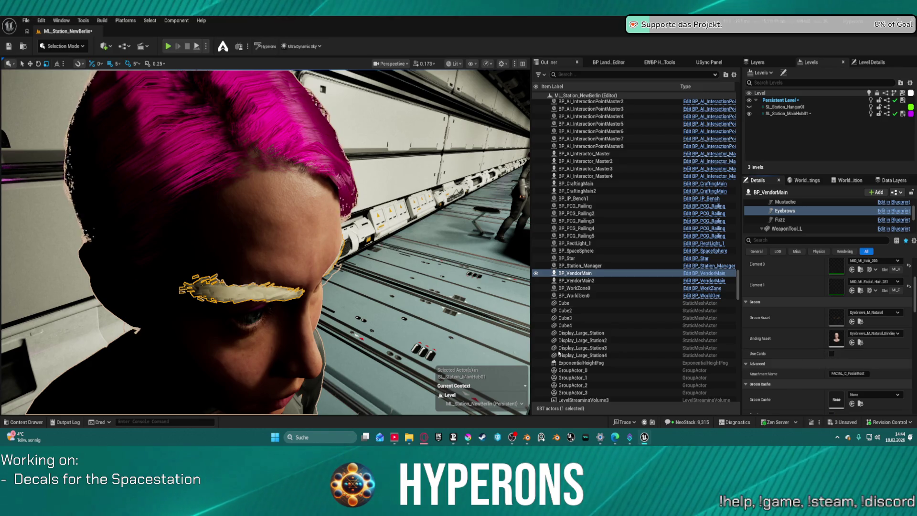
scroll(803, 347, "down", 5)
scroll(803, 347, "down", 5)
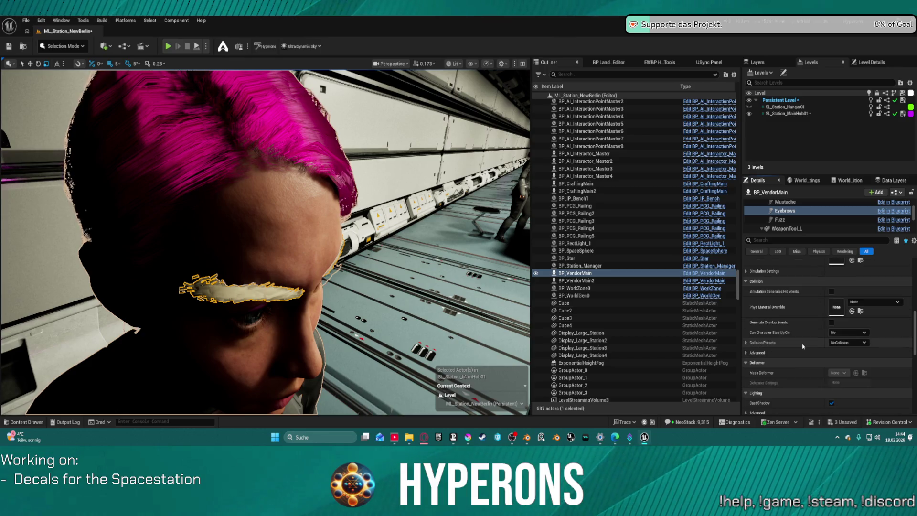
scroll(802, 346, "down", 2)
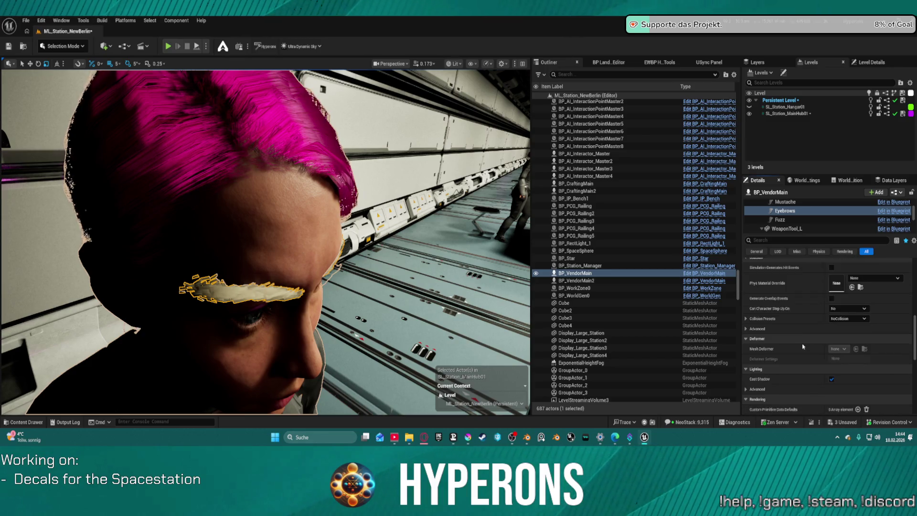
left_click(618, 274)
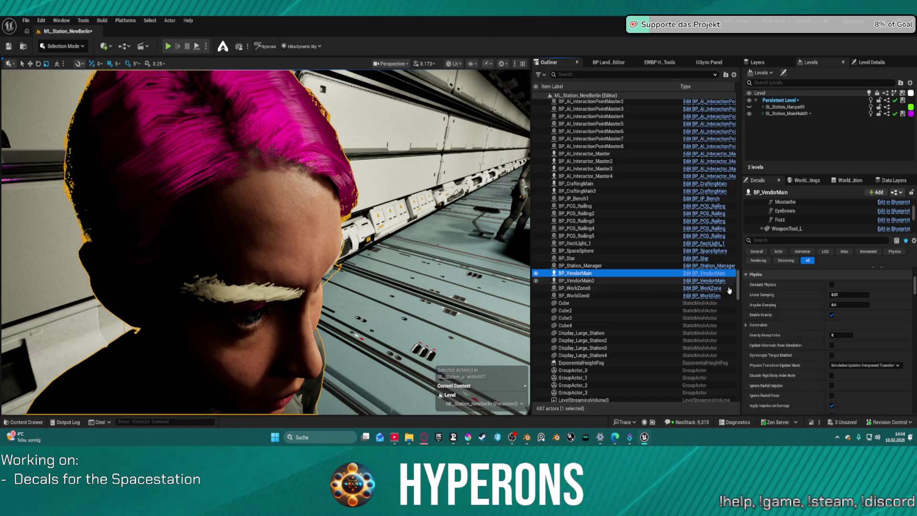
Reselect the Eyebrows component and Save All, bringing up the Check Out Assets prompt.
scroll(799, 221, "up", 2)
key("ctrl+space")
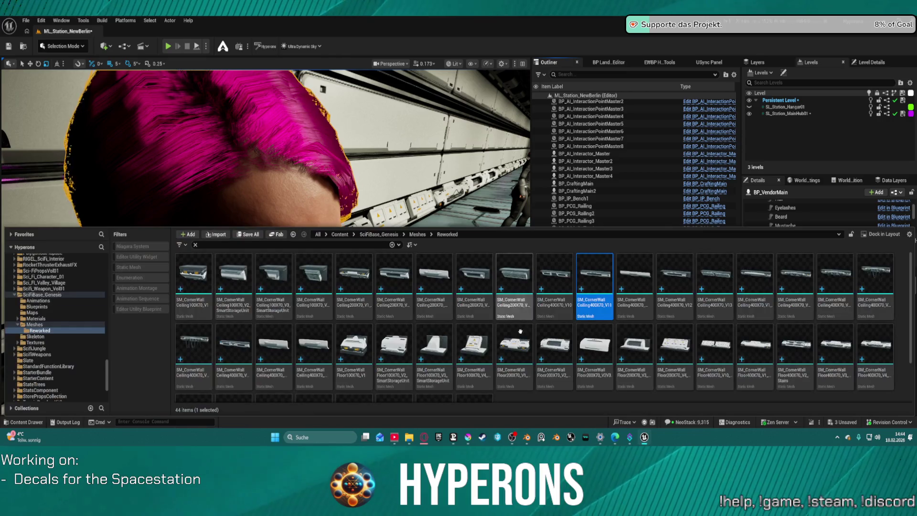
key("ctrl+space")
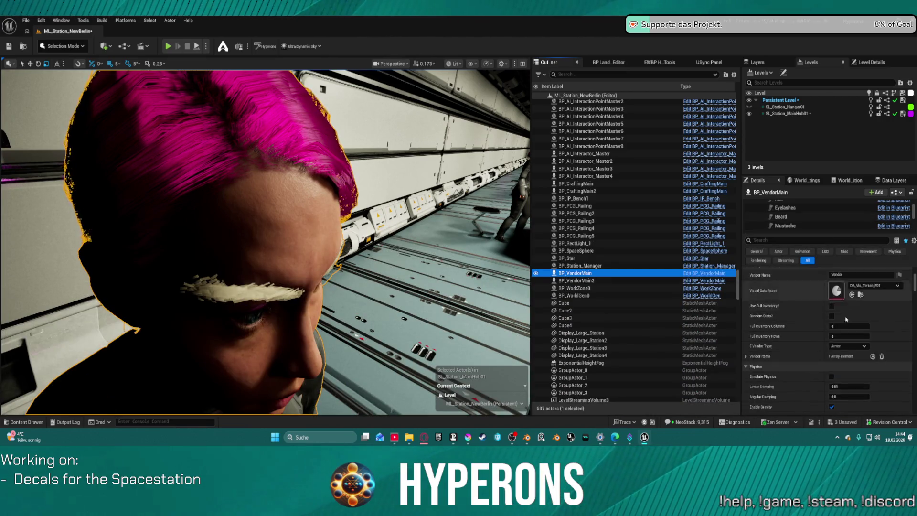
scroll(843, 316, "up", 4)
scroll(783, 225, "down", 2)
left_click(794, 215)
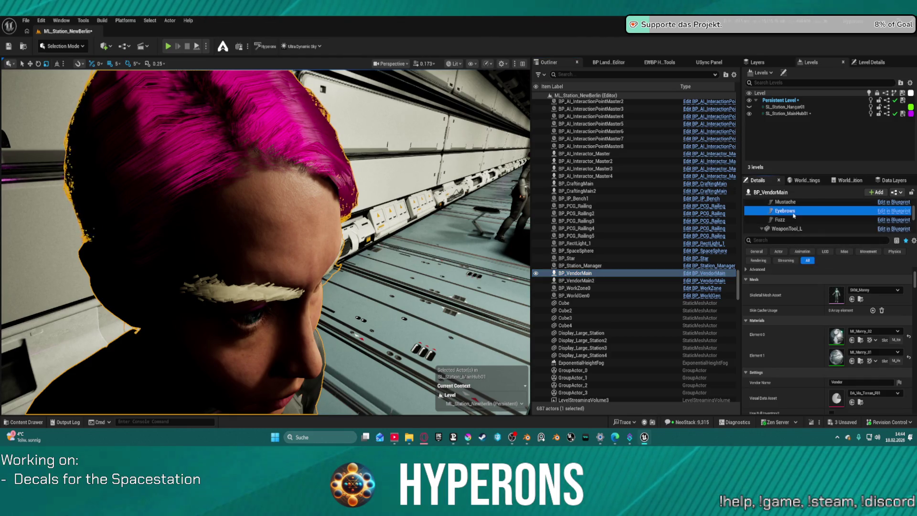
left_click(860, 291)
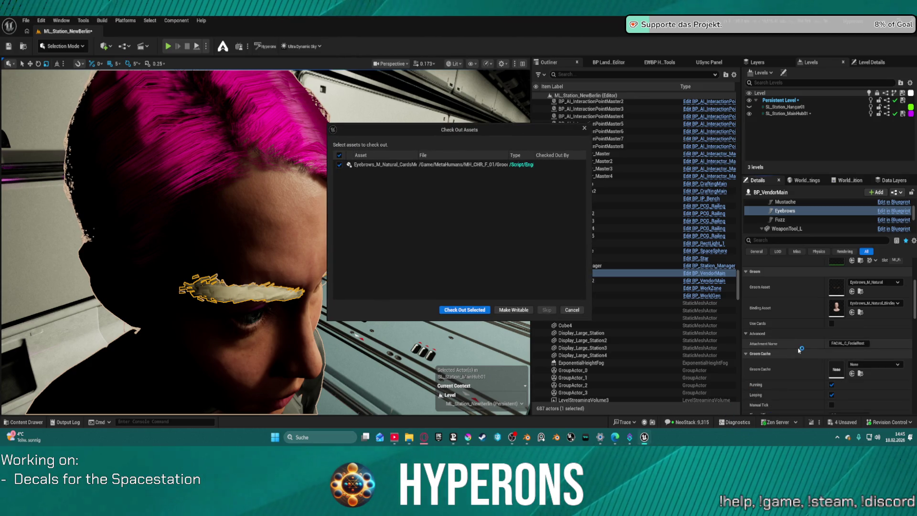
Continue past the Check Out Assets dialog so SL_Station_MainHub01 finishes saving.
left_click(481, 310)
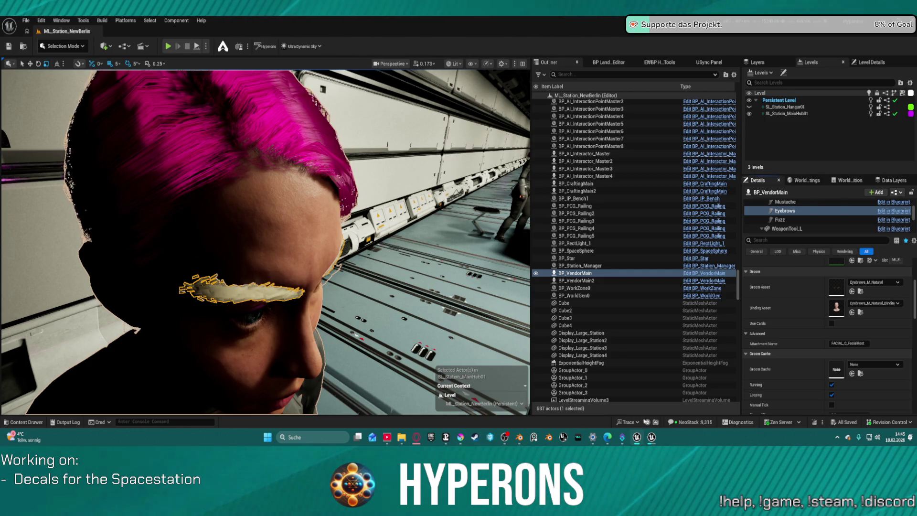
key("1")
key("w")
scroll(265, 242, "up", 2)
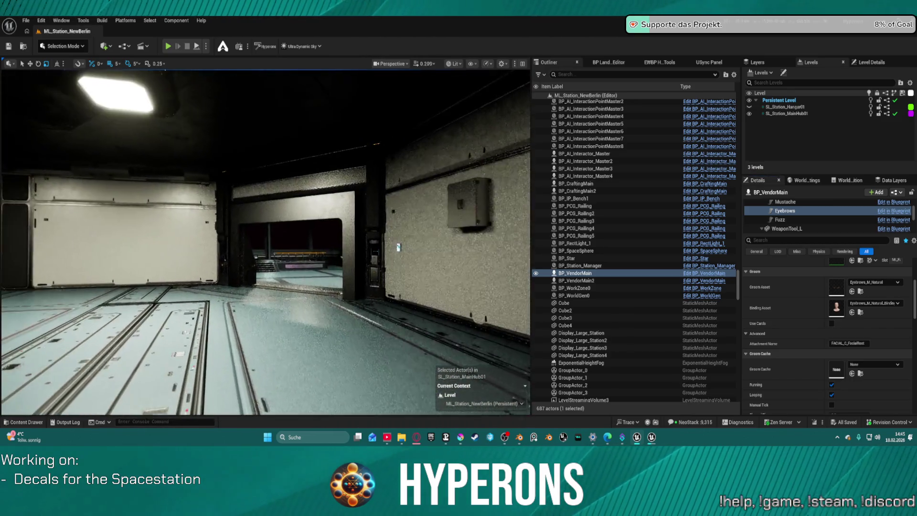
key("w")
scroll(265, 242, "up", 2)
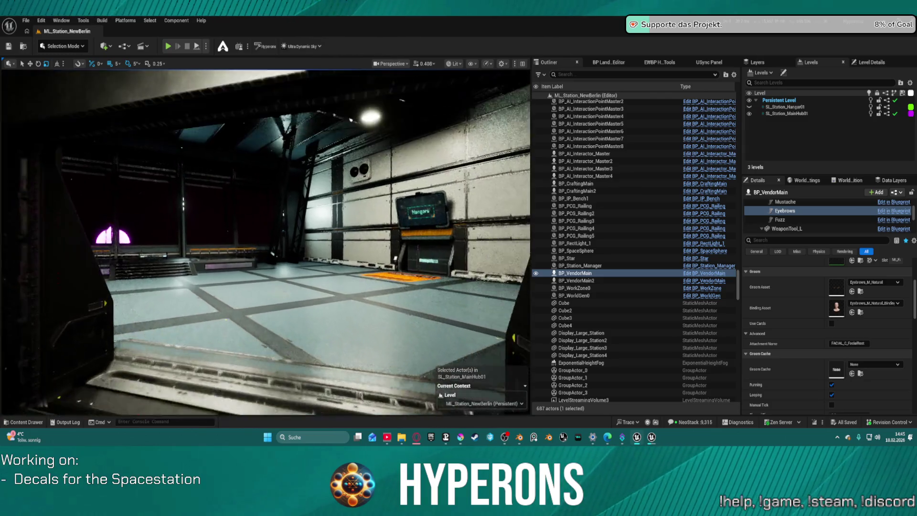
key("w")
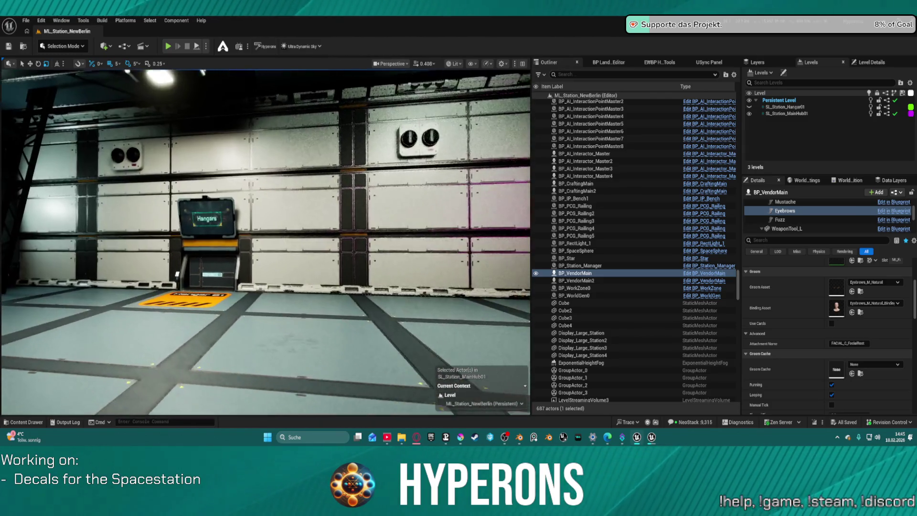
key("w")
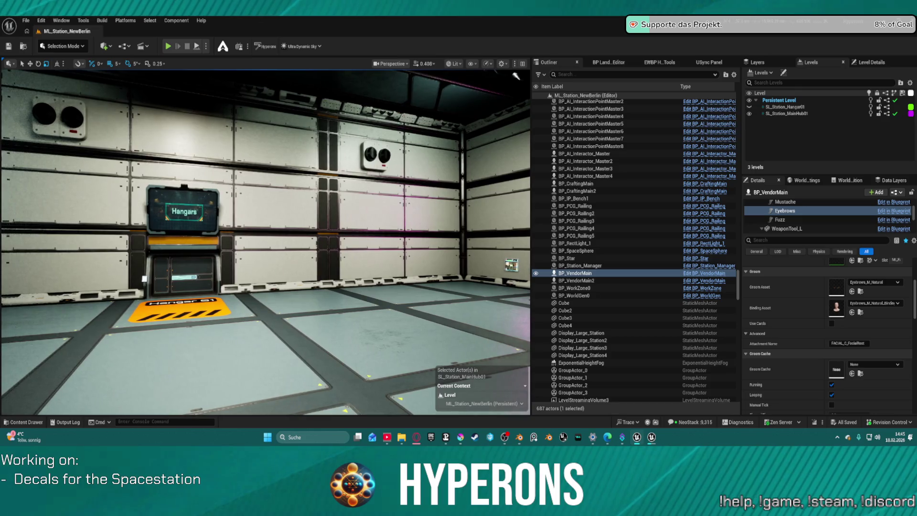
key("s")
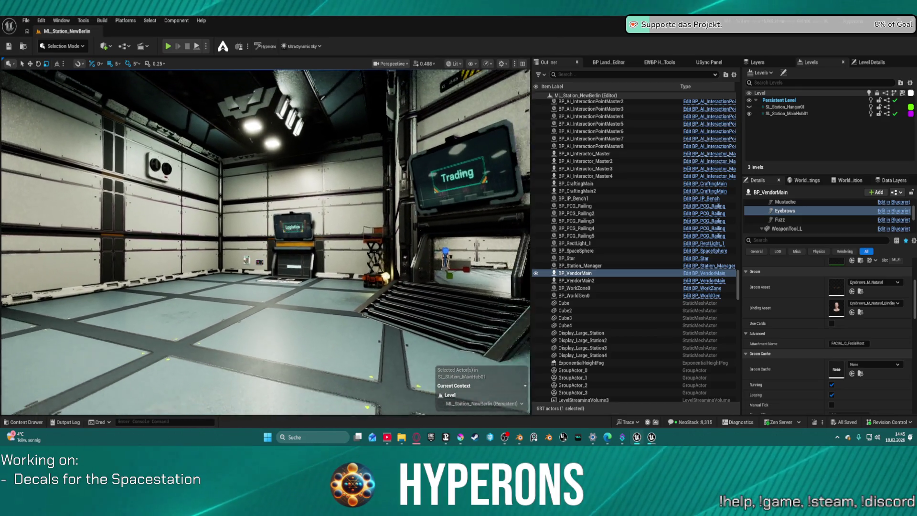
key("w")
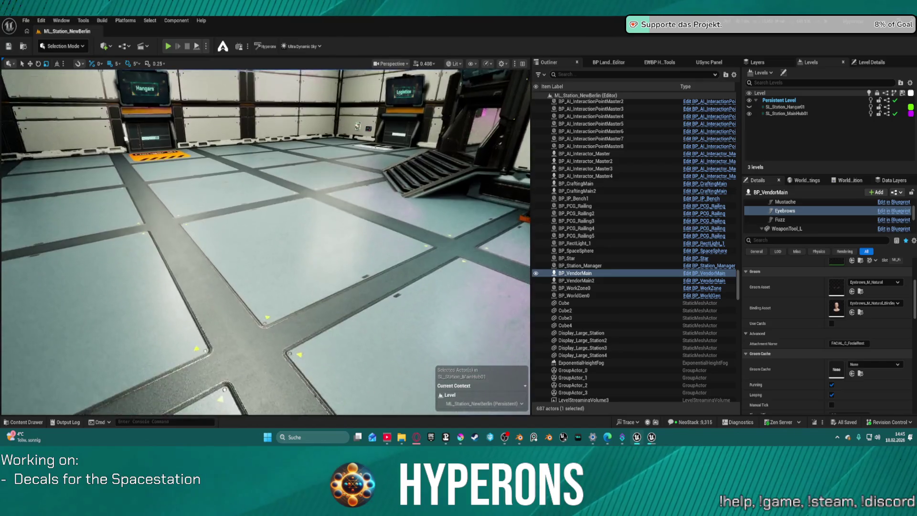
key("s")
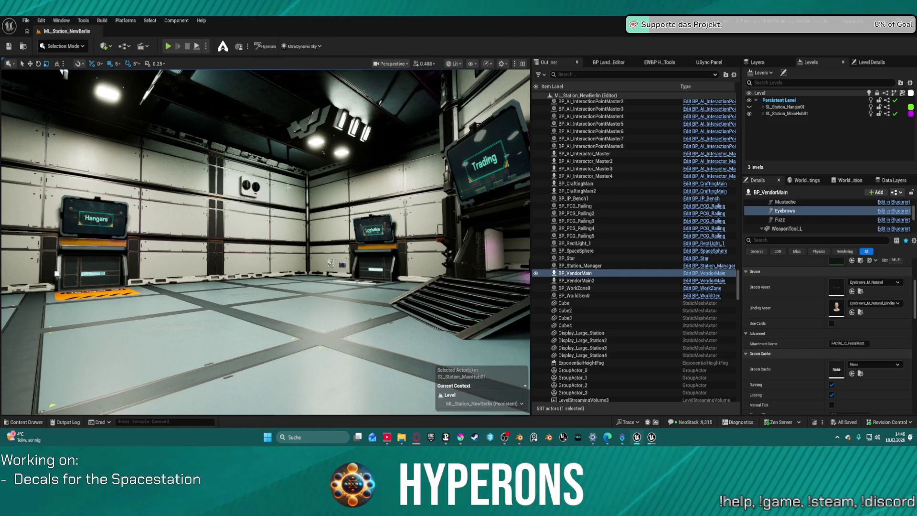
key("d")
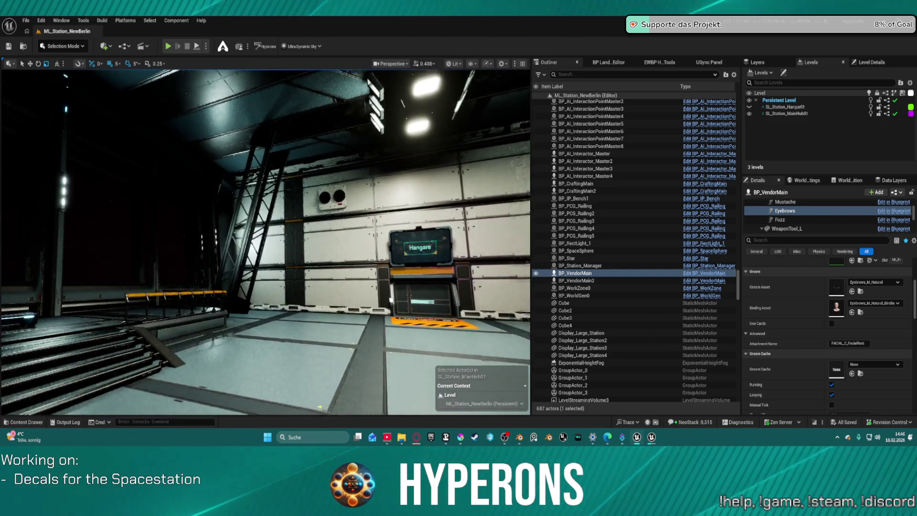
key("a")
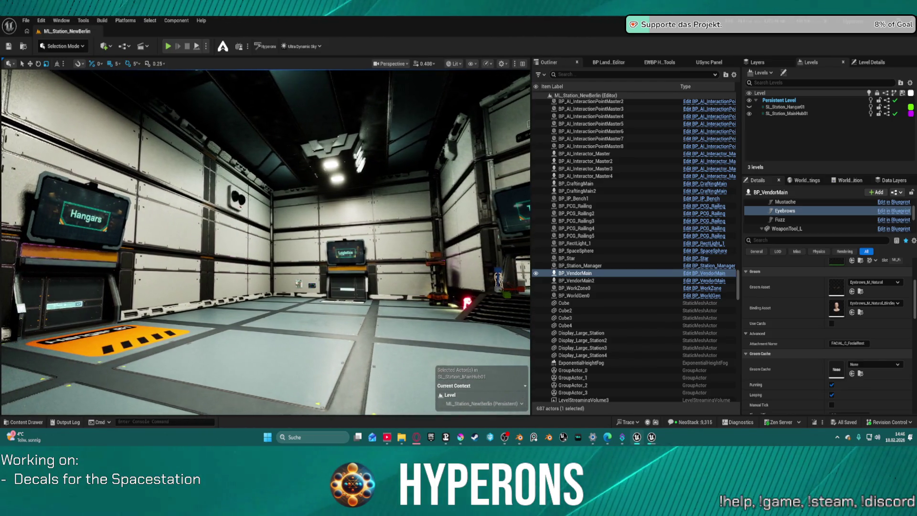
key("d")
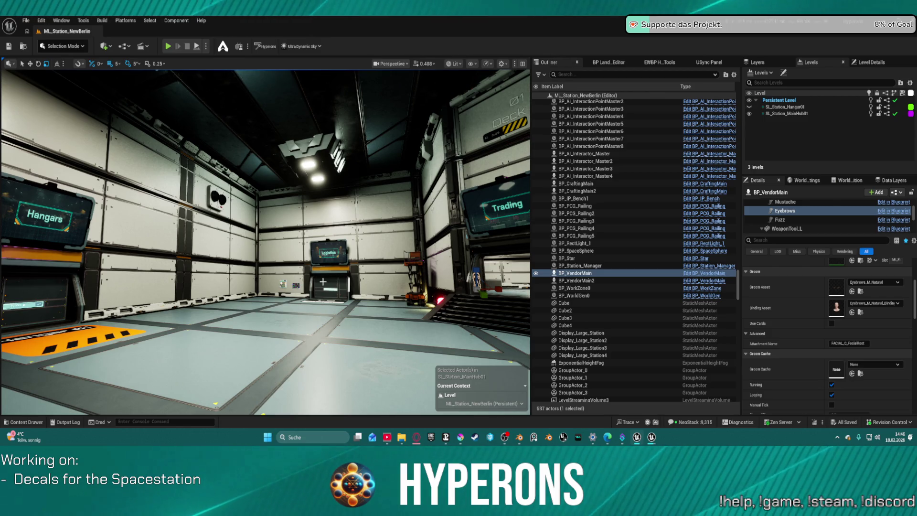
key("d")
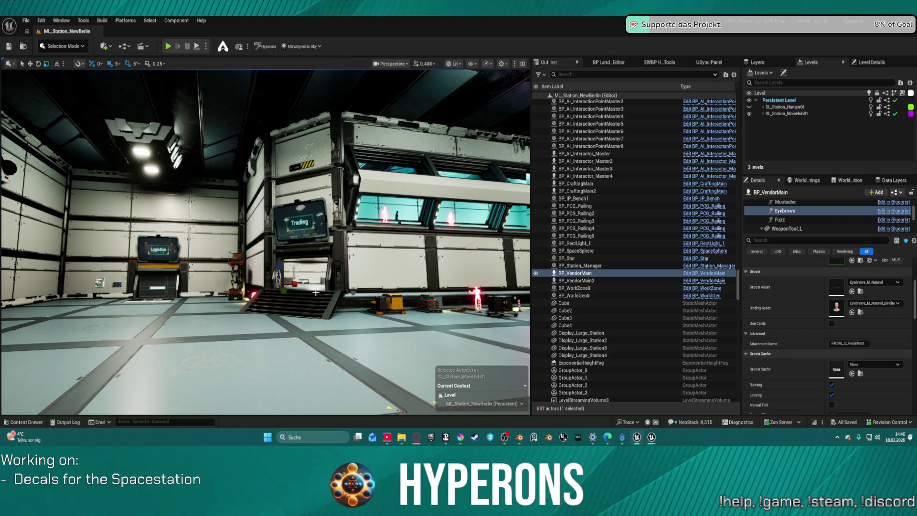
left_click_drag(321, 293, 191, 292)
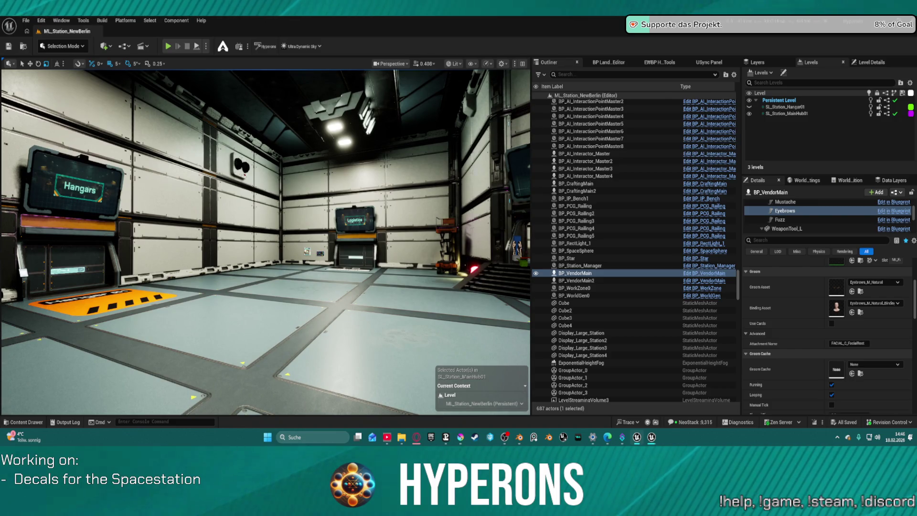
mouse_move(403, 310)
left_mouse_down()
mouse_move(516, 316)
mouse_move(422, 258)
mouse_move(439, 287)
mouse_move(330, 279)
mouse_move(348, 280)
left_mouse_up()
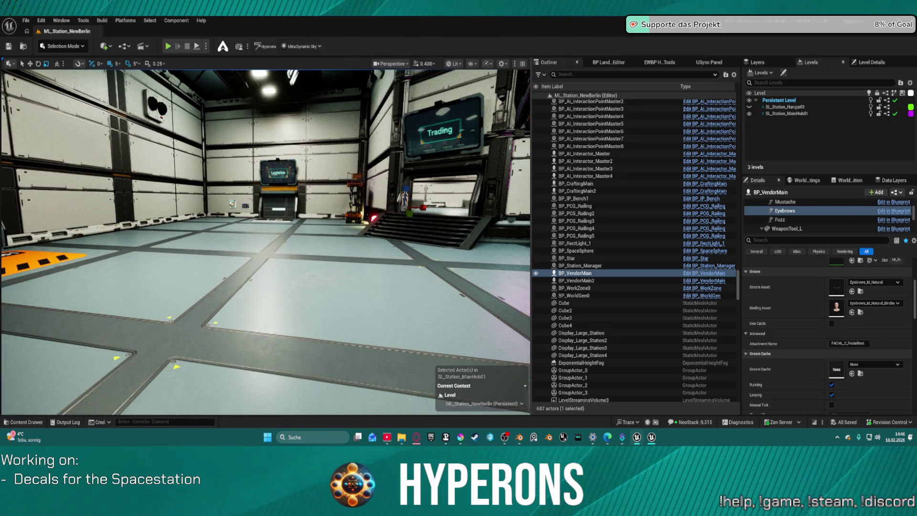
left_click_drag(348, 279, 341, 320)
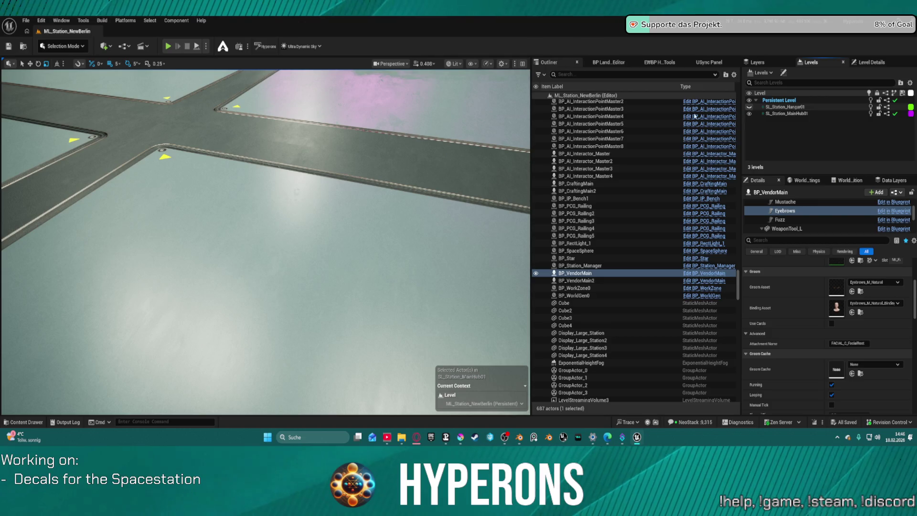
Make SL_Station_MainHub01 the current level, then select an SM_CornerWallCeiling400X70_V4 ceiling cable mesh.
double_click(783, 107)
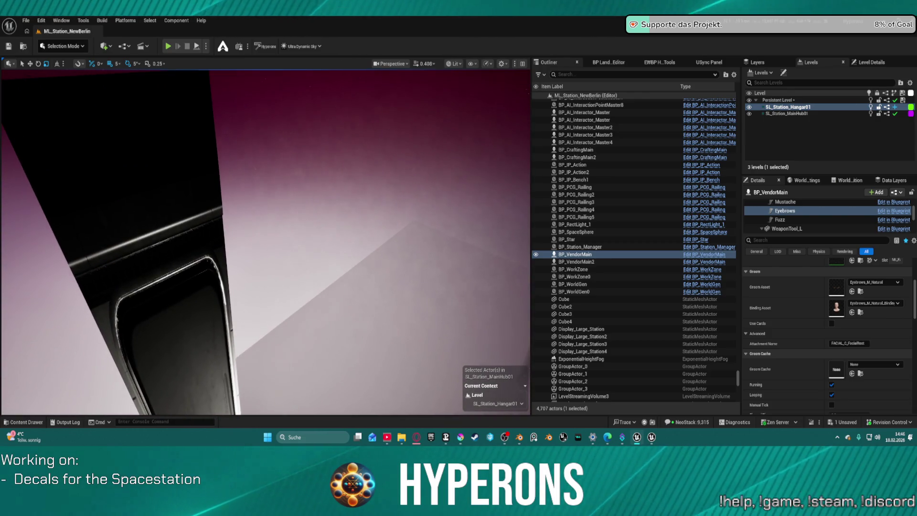
double_click(790, 114)
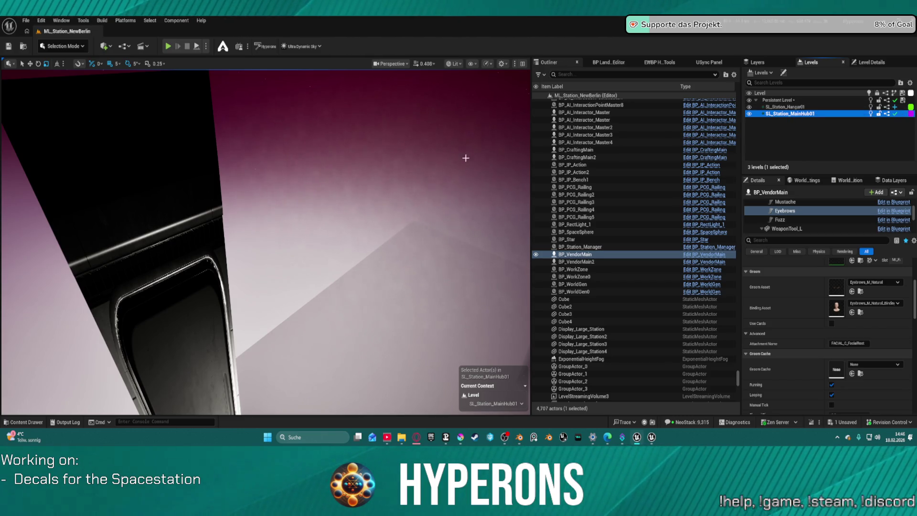
left_click_drag(465, 156, 456, 157)
left_click_drag(82, 71, 120, 47)
scroll(266, 238, "up", 1)
left_click_drag(266, 239, 270, 219)
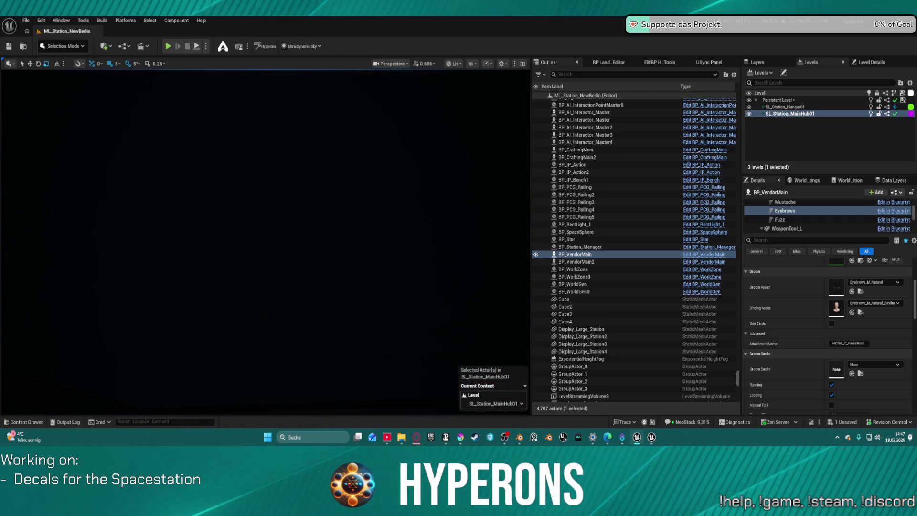
mouse_move(143, 214)
left_mouse_down()
mouse_move(148, 200)
mouse_move(143, 214)
left_mouse_up()
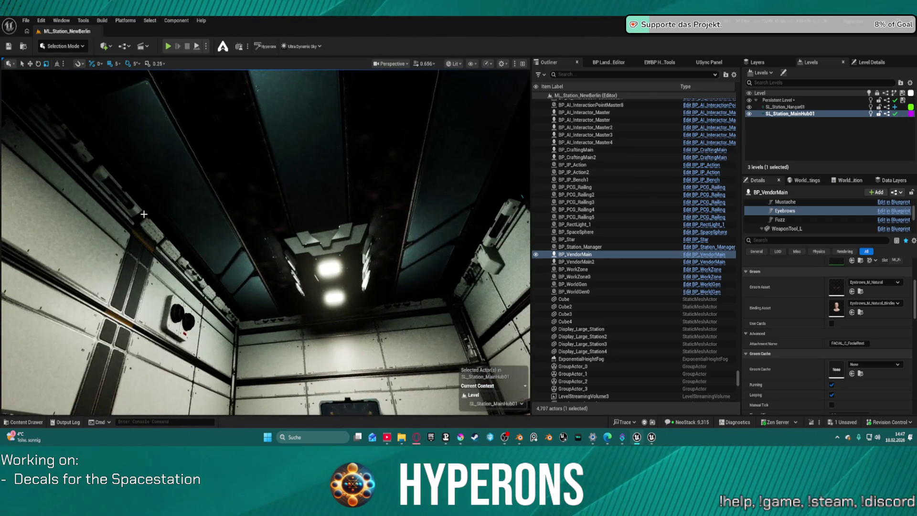
left_click(154, 229)
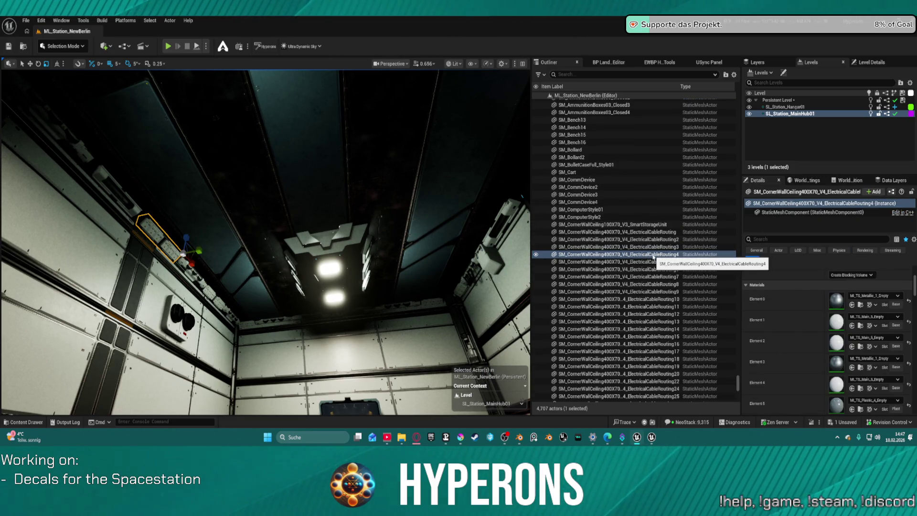
Select the 113 SmartStorageUnit and wall/ceiling meshes and move them into SL_Station_MainHub01.
right_click(781, 114)
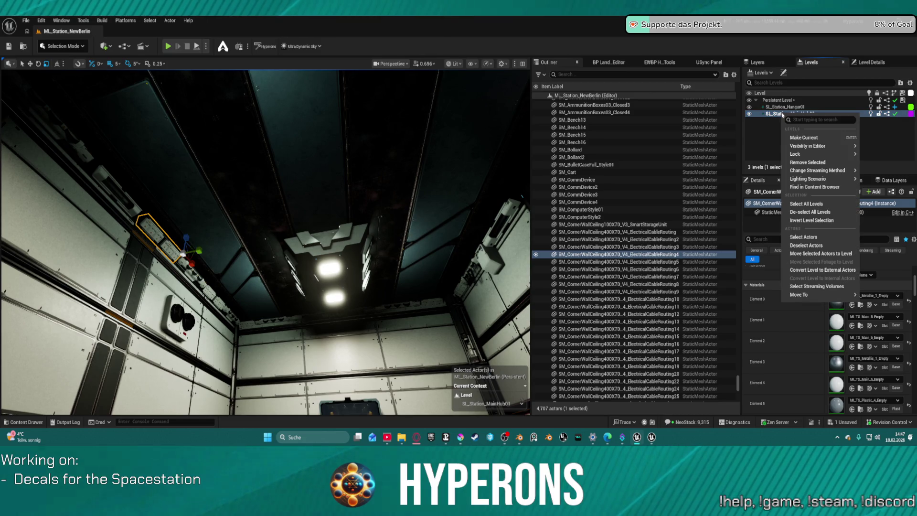
left_click(639, 224)
scroll(638, 281, "down", 5)
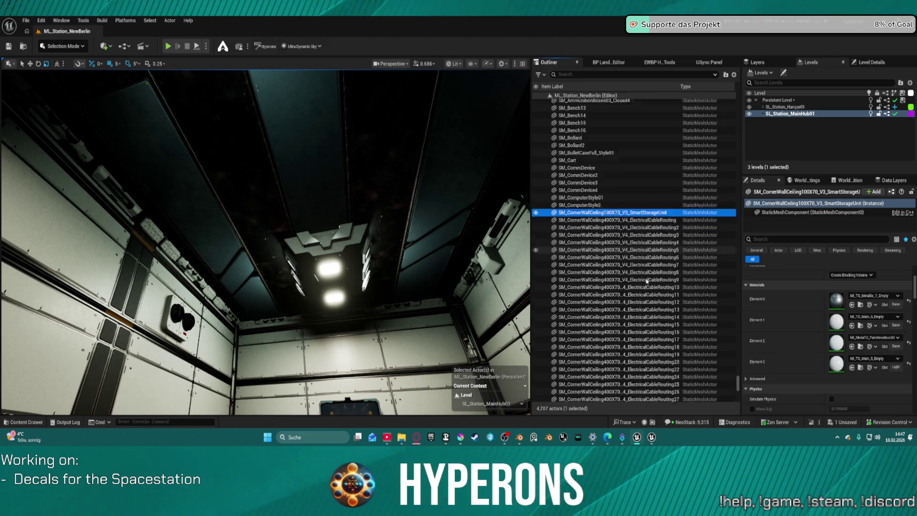
scroll(638, 287, "down", 15)
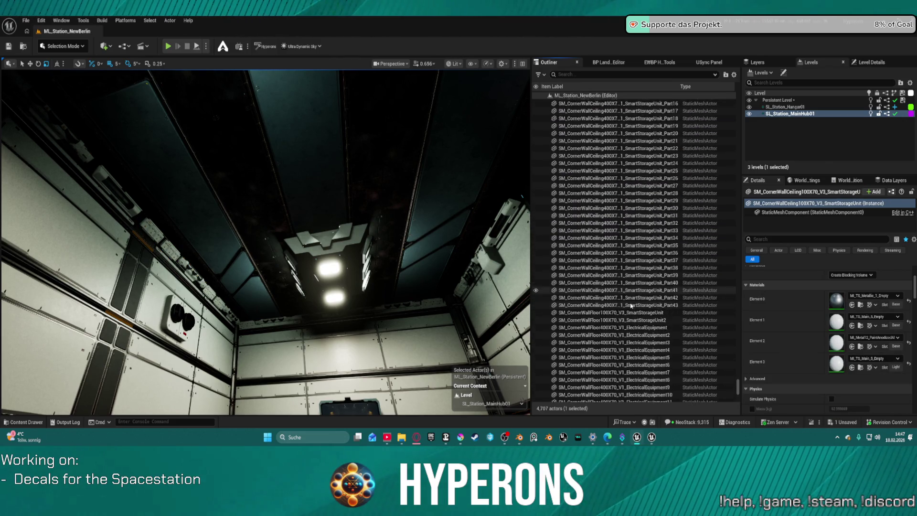
scroll(629, 316, "down", 12)
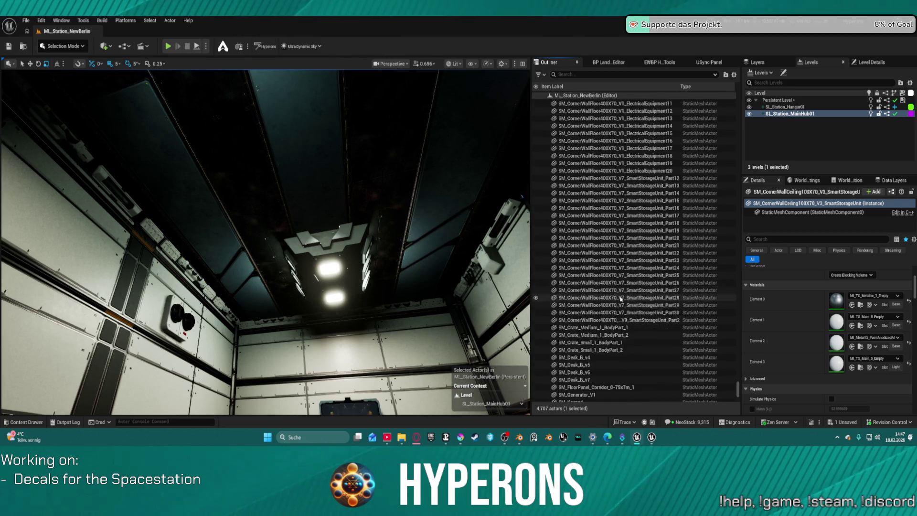
left_click(621, 272, "shift")
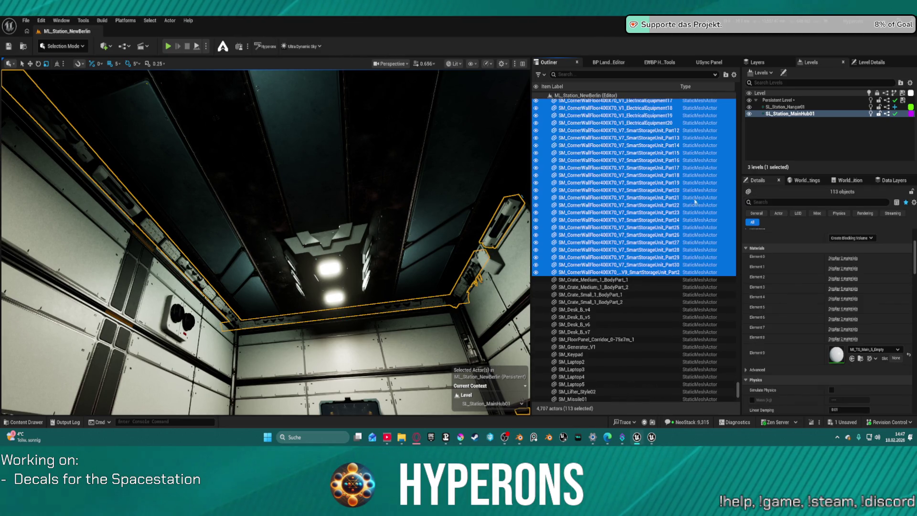
right_click(770, 115)
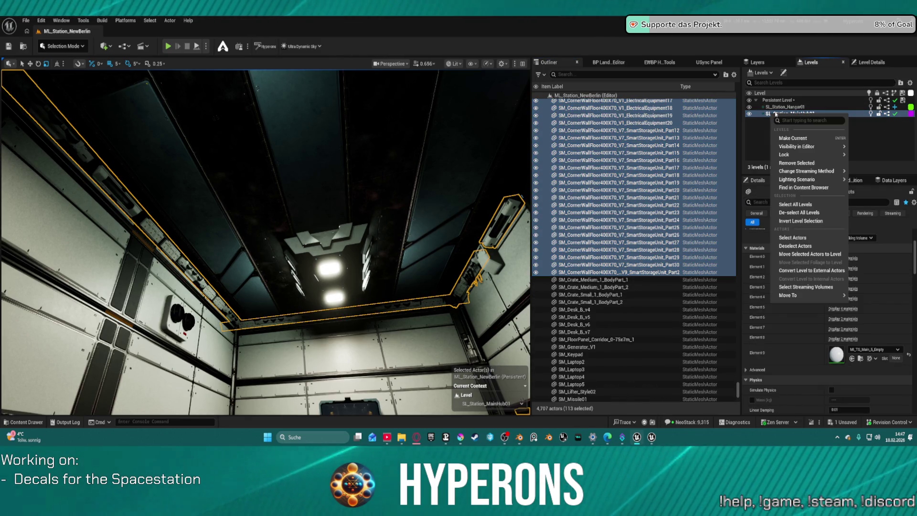
left_click(809, 258)
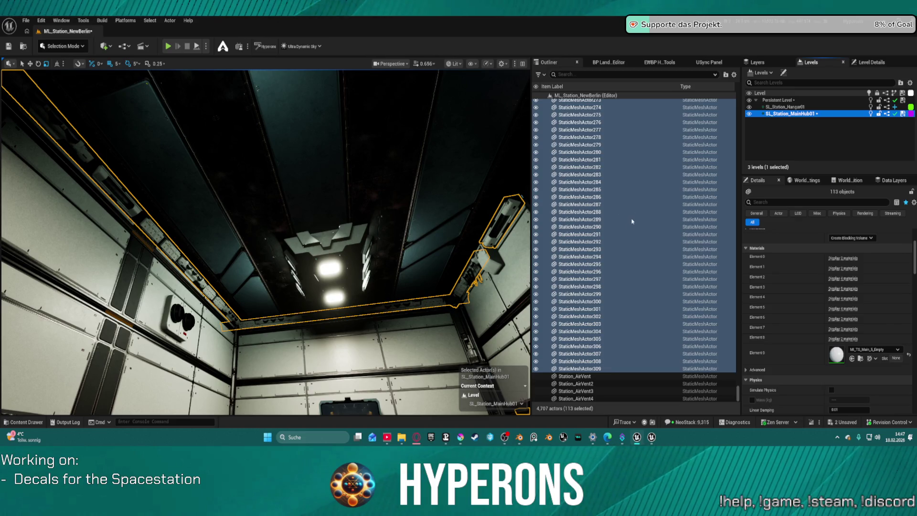
key("f")
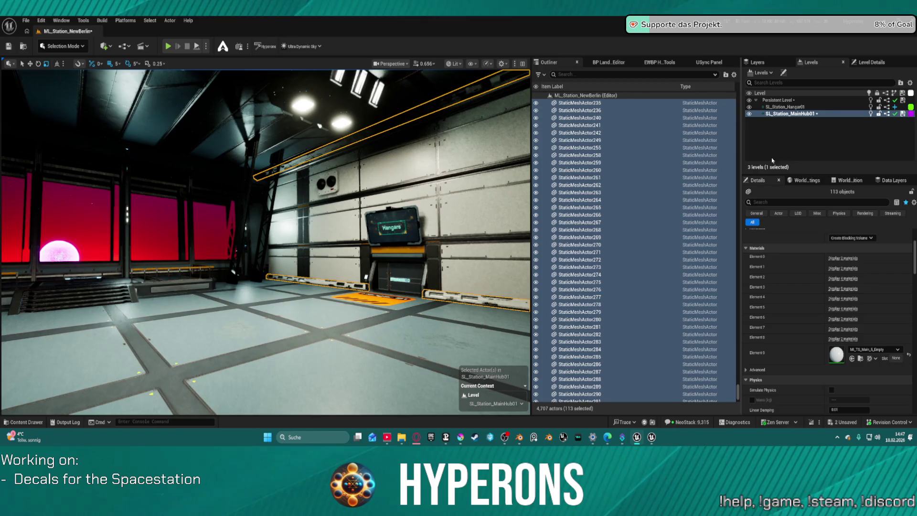
left_click(749, 113)
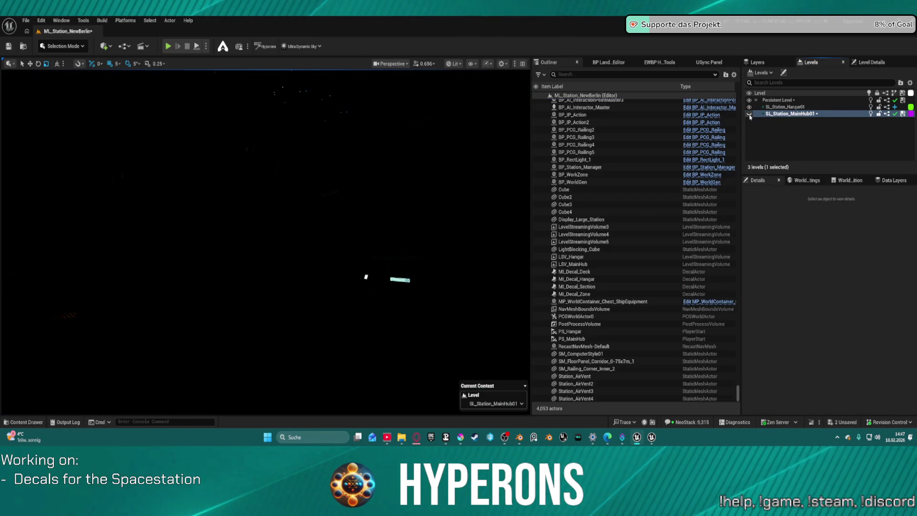
left_click(749, 115)
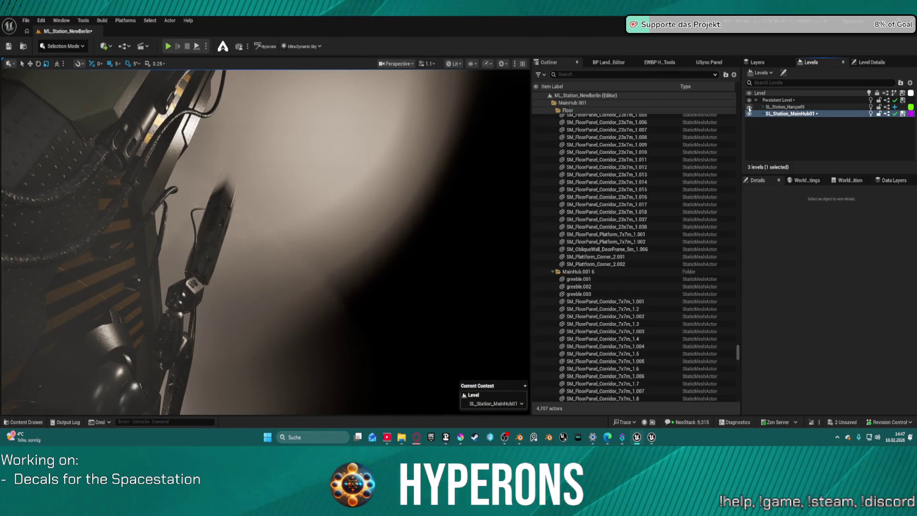
left_click(749, 107)
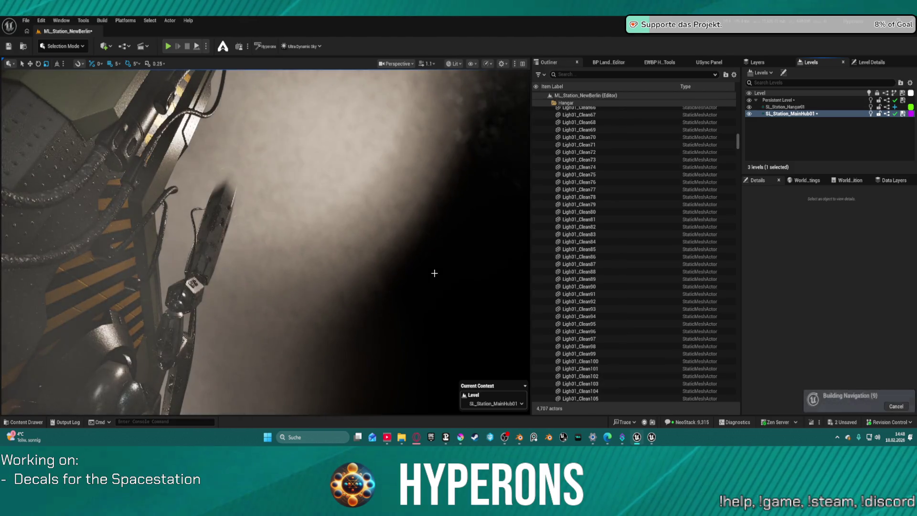
Hide SL_Station_MainHub01, then select SM_Bag30 and SM_Column23 and frame the column.
left_click(749, 115)
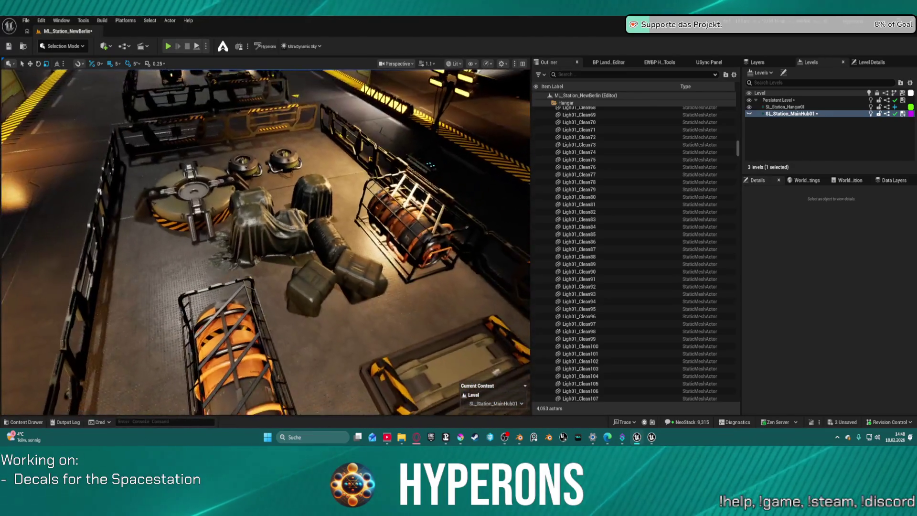
left_click(312, 279)
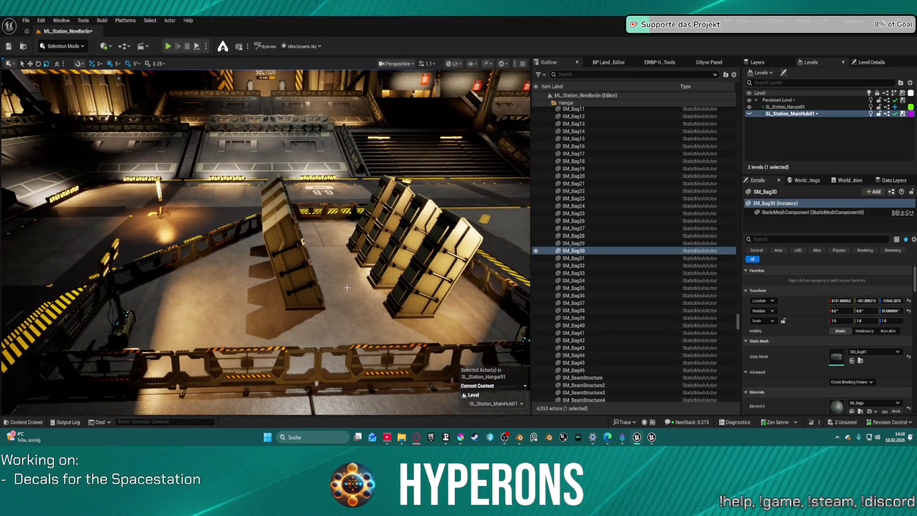
left_click(302, 258)
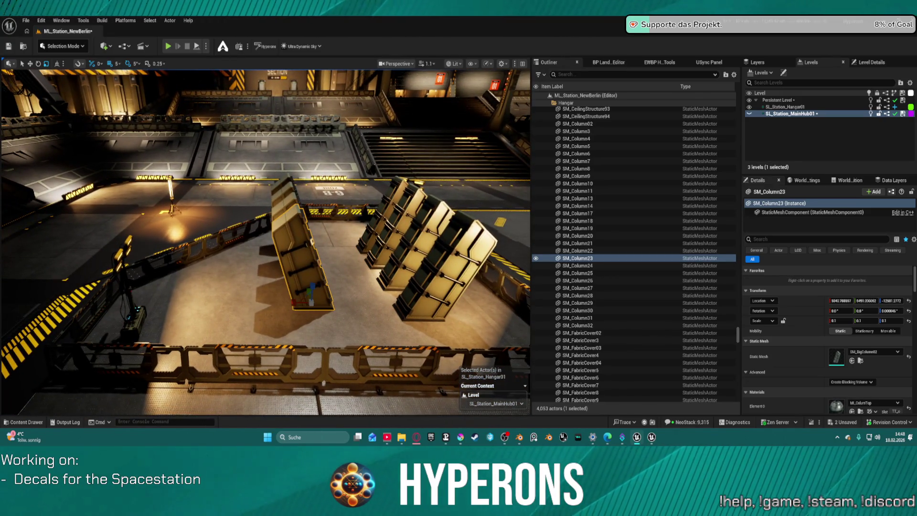
key("f")
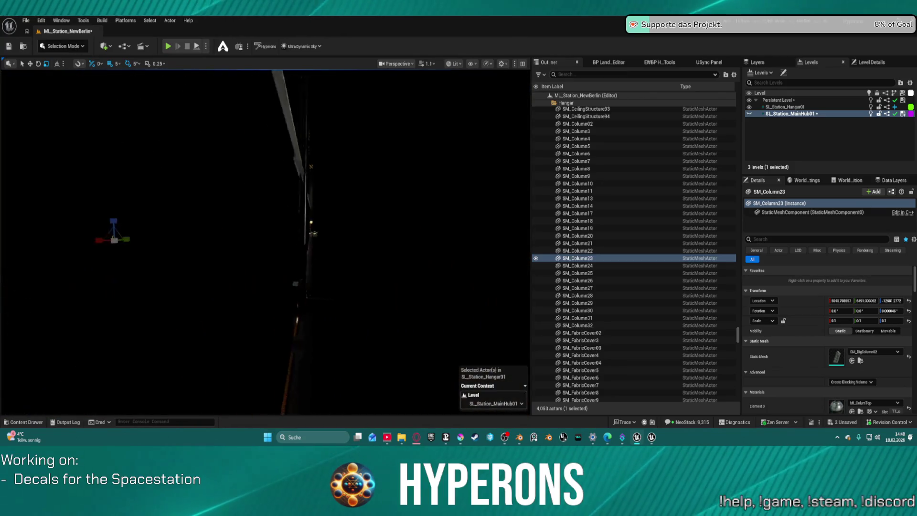
Hide SL_Station_Hangar01, frame the six main hub desk actors, and show the Reworked meshes folder.
left_click(748, 107)
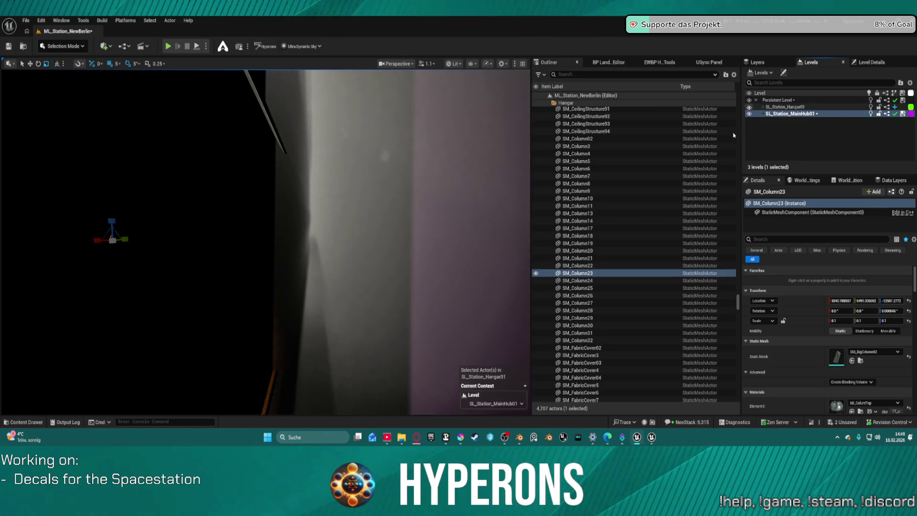
key("ctrl+z")
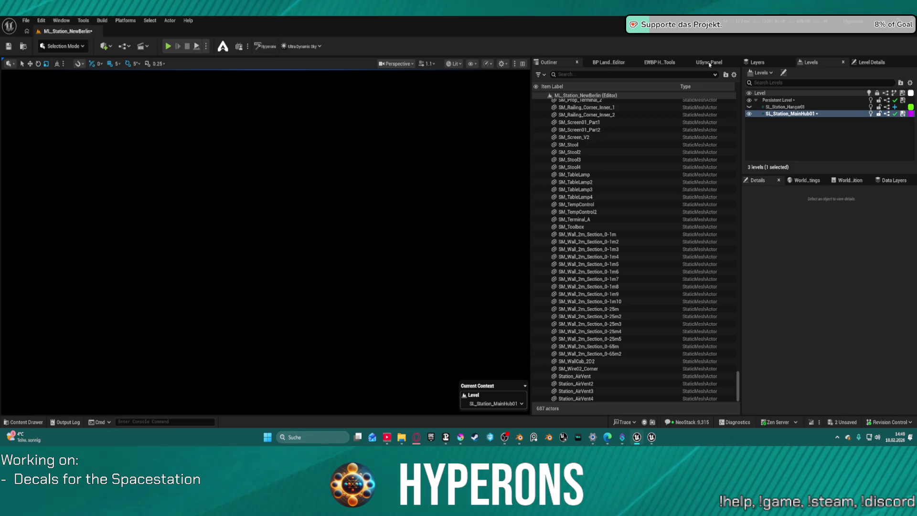
key("ctrl+z")
double_click(574, 197)
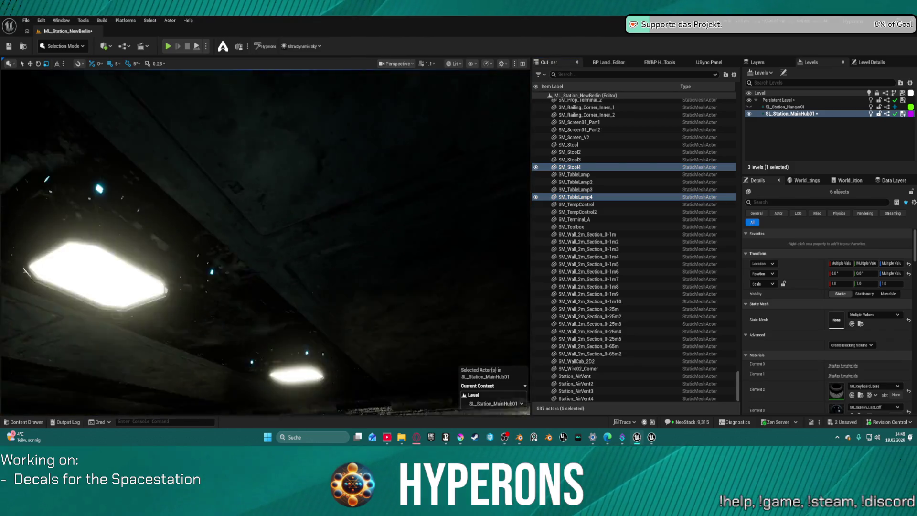
key("s")
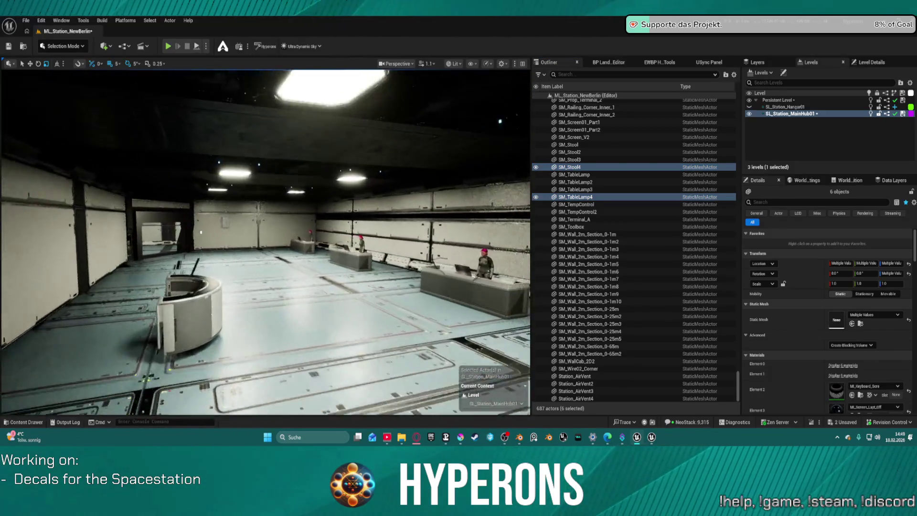
key("w")
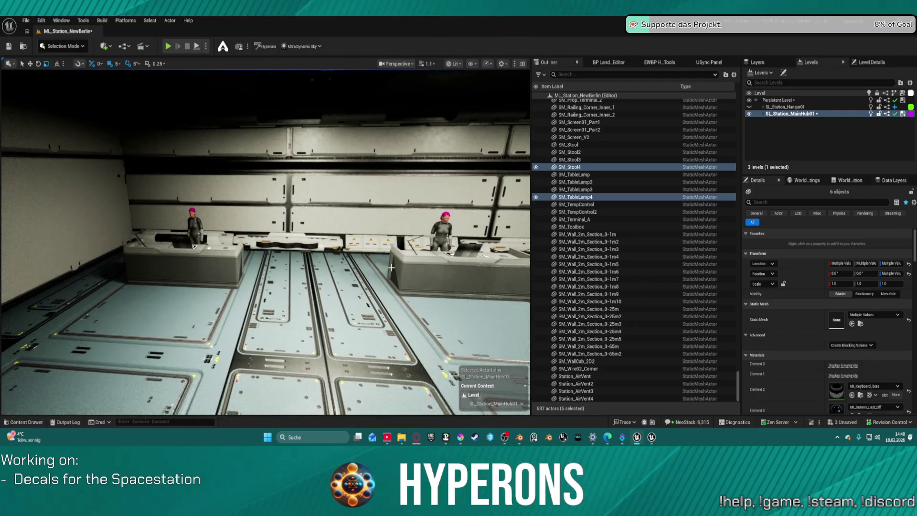
key("ctrl+space")
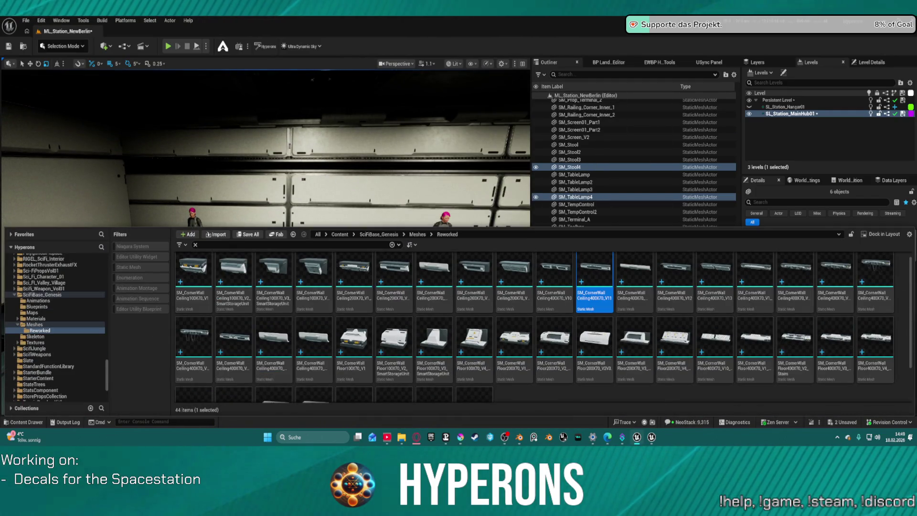
Focus on the SM_Wall_4m_Section_7m.060 wall section, then hide the Content Drawer.
left_click(267, 143)
key("f")
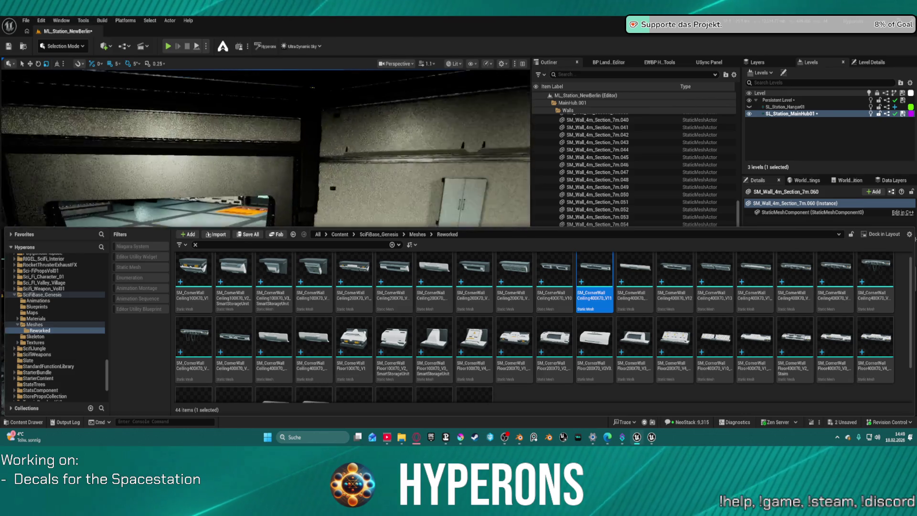
left_click(416, 204)
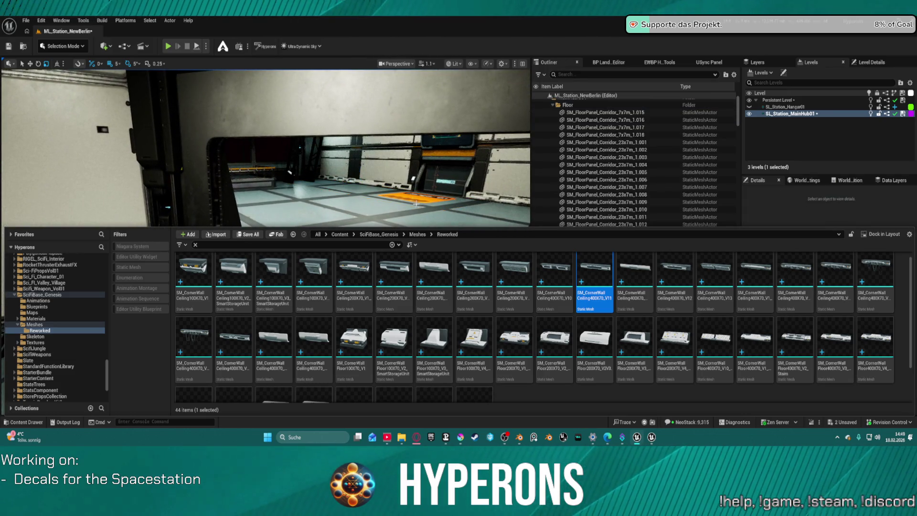
key("ctrl+space")
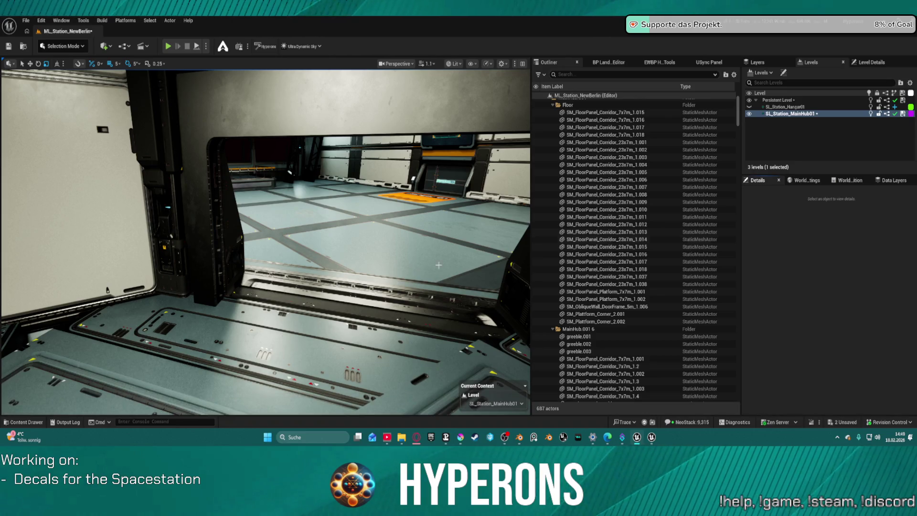
Select and focus the corridor floor panels, then fly the camera down toward them.
left_click(337, 235)
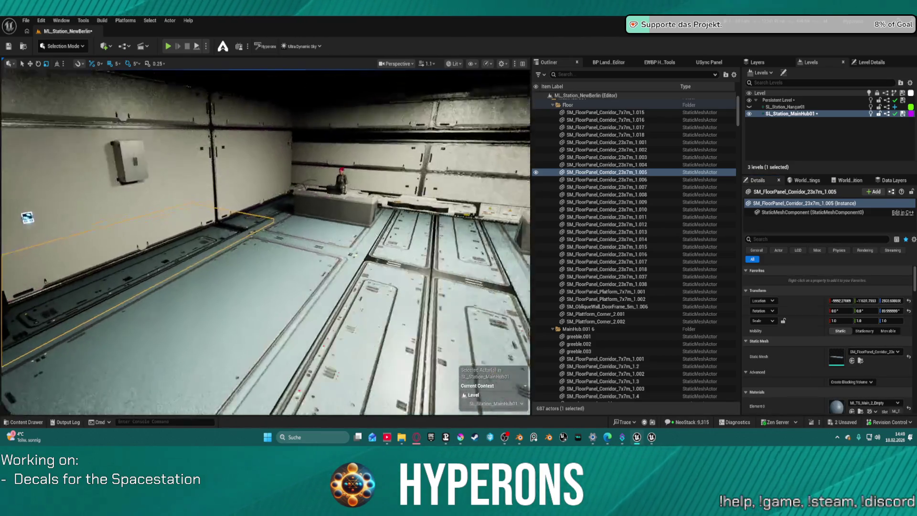
left_click(280, 262)
key("f")
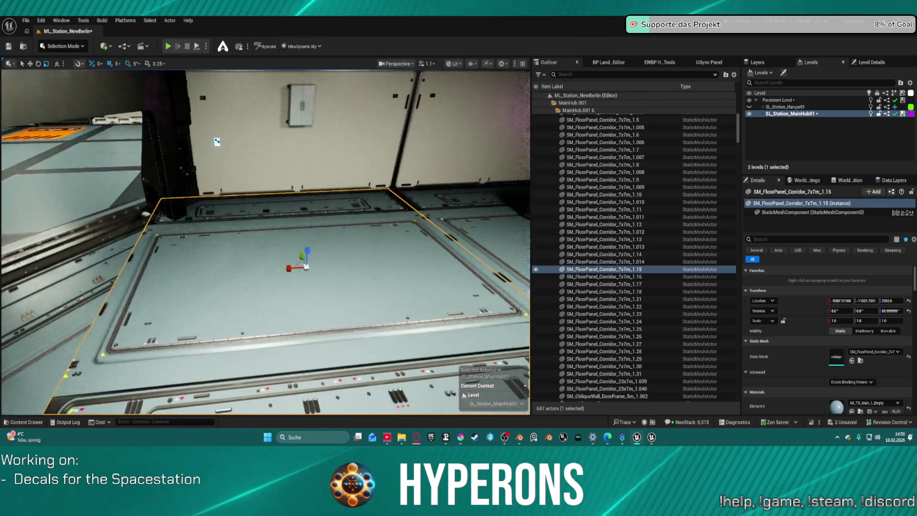
mouse_move(216, 142)
left_mouse_down()
mouse_move(24, 182)
mouse_move(81, 165)
left_mouse_up()
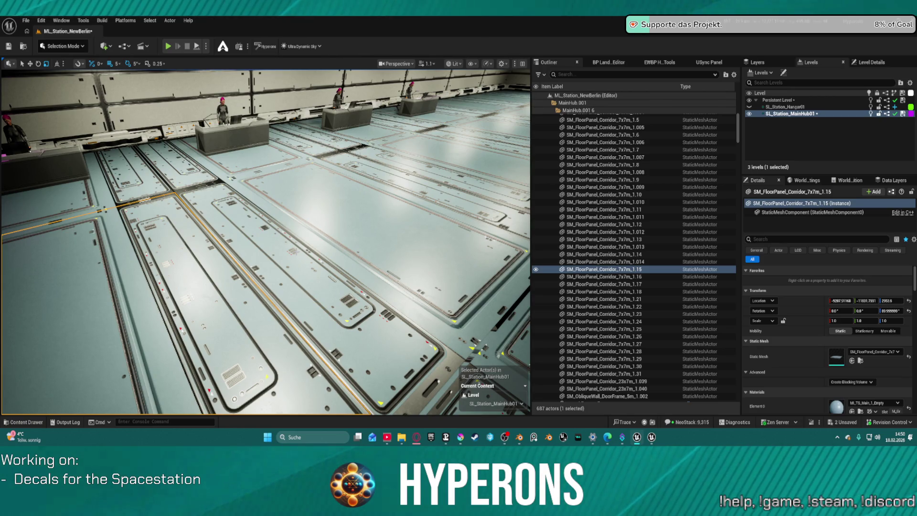
mouse_move(82, 165)
left_mouse_down()
mouse_move(81, 117)
mouse_move(96, 136)
mouse_move(91, 120)
mouse_move(121, 110)
mouse_move(127, 120)
left_mouse_up()
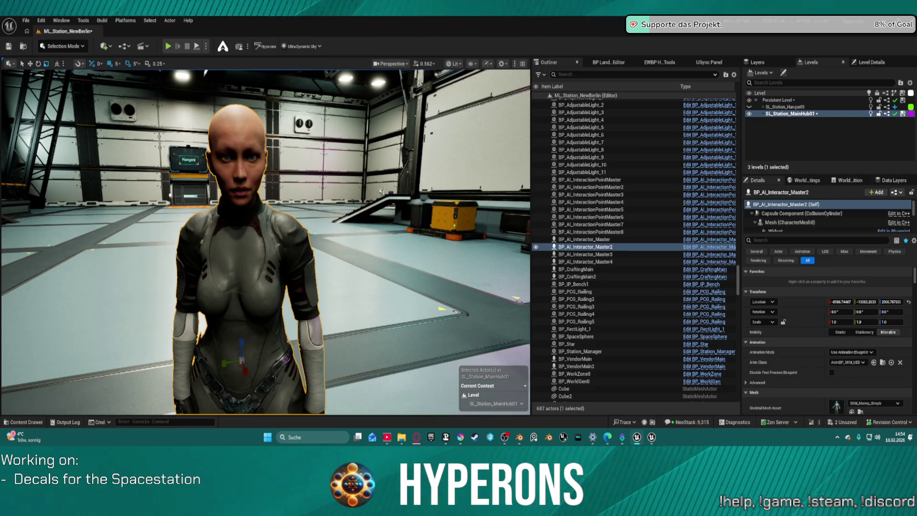
Open BP_AI_Interactor_Master from the level with Ctrl+E and bring its Blueprint tab forward.
left_click(136, 32)
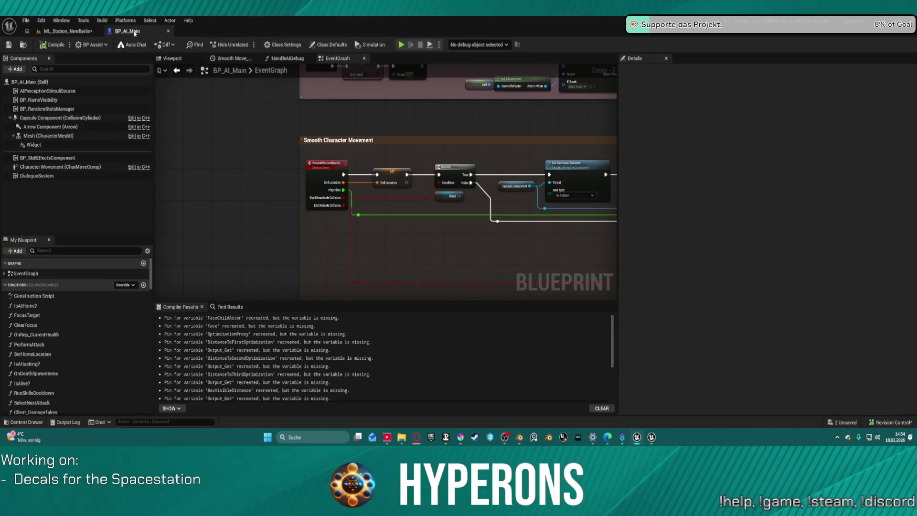
left_click(84, 33)
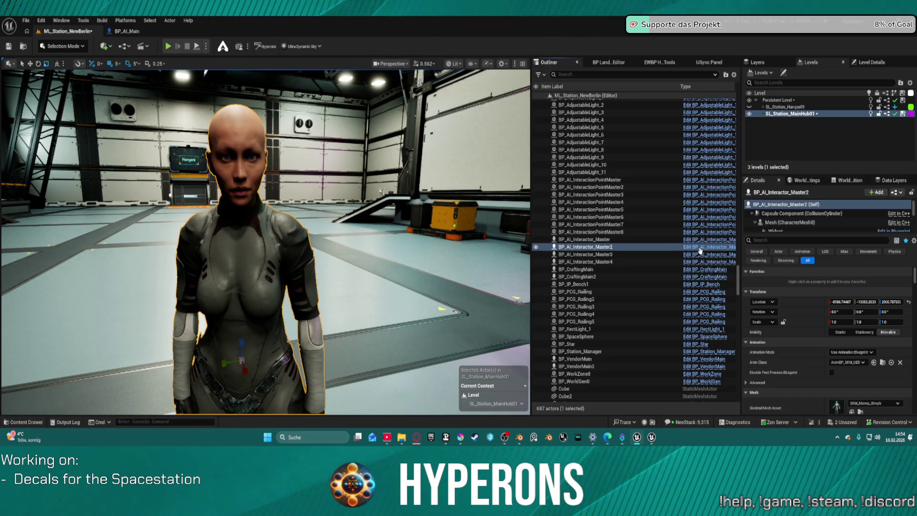
key("ctrl+e")
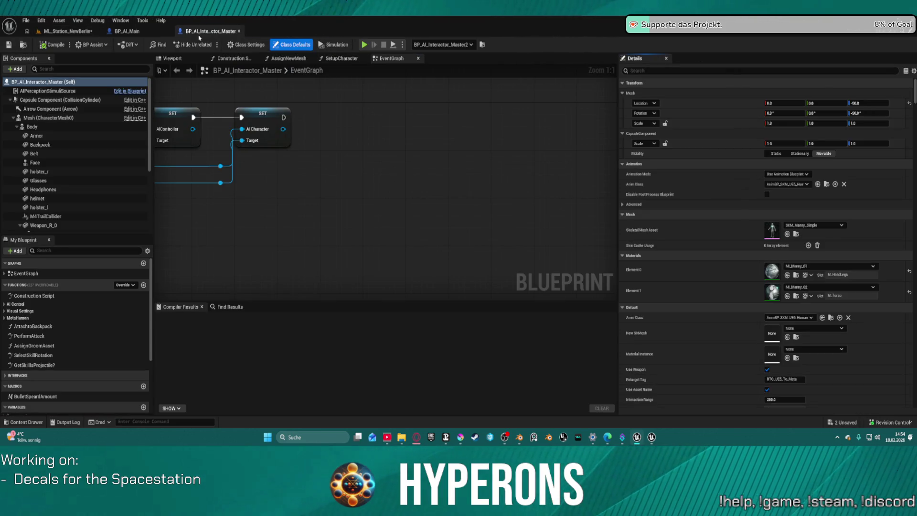
left_click(53, 31)
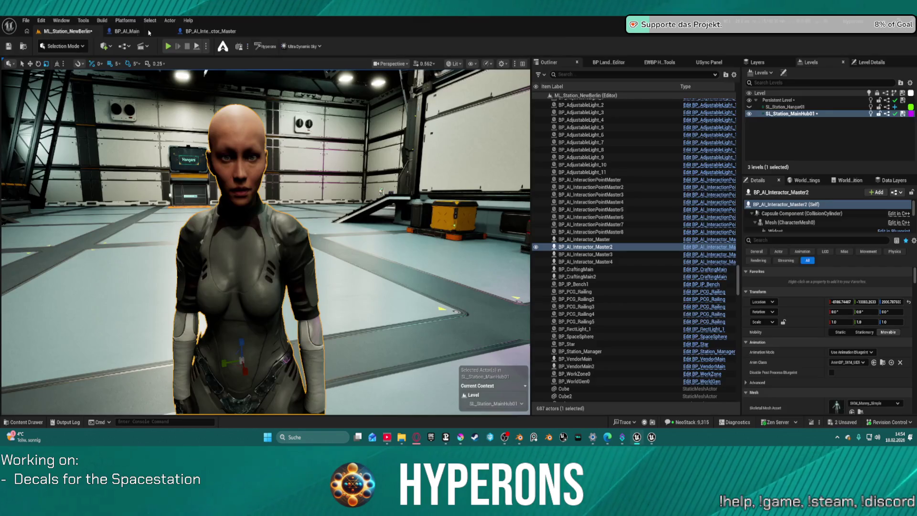
left_click(217, 32)
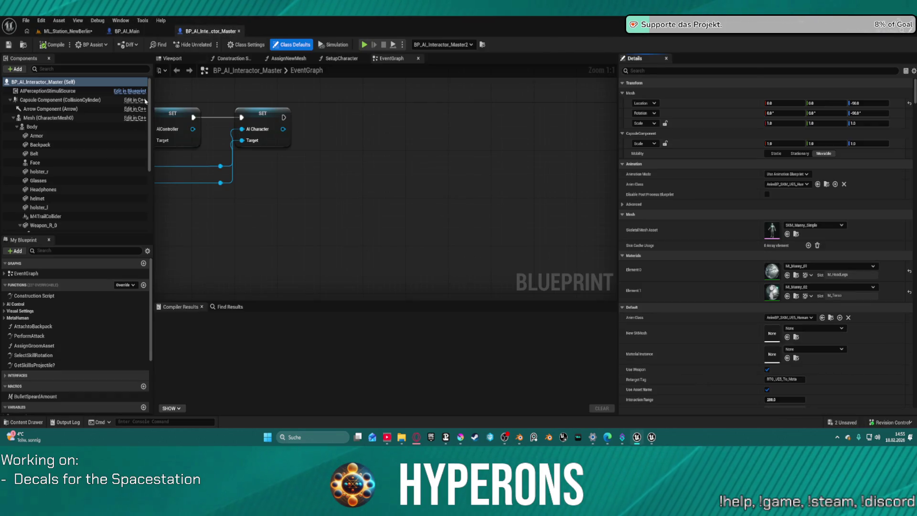
Parent the Beard and Groom–Groom4 components under Face, then compile BP_AI_Interactor_Master.
left_click(60, 164)
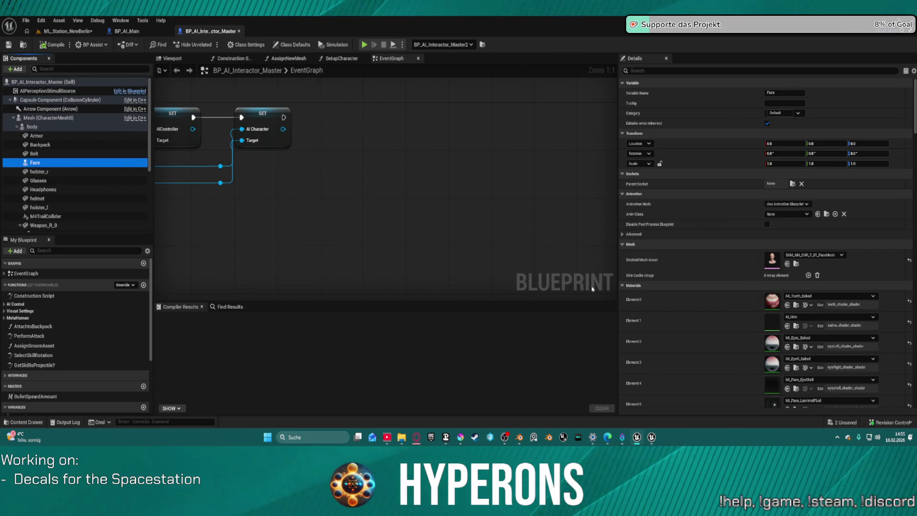
scroll(738, 278, "down", 2)
scroll(737, 278, "down", 2)
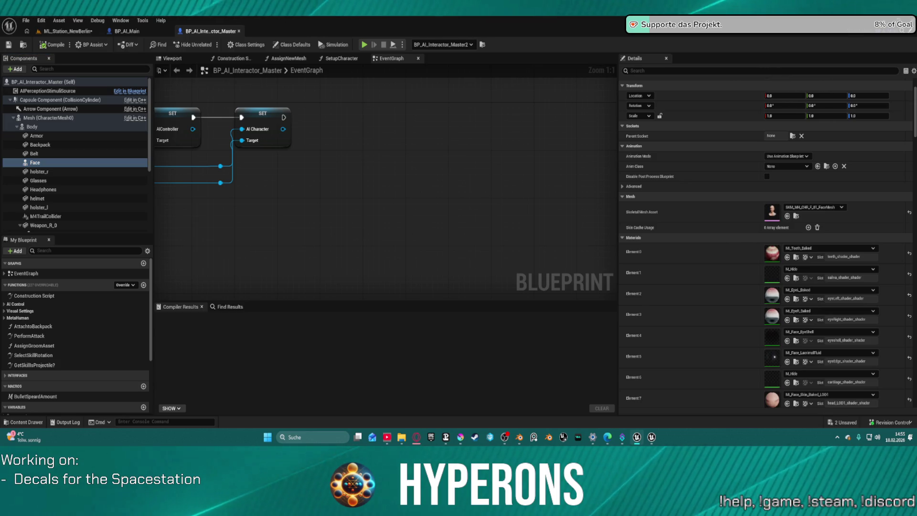
left_click(57, 160)
key("ctrl+v")
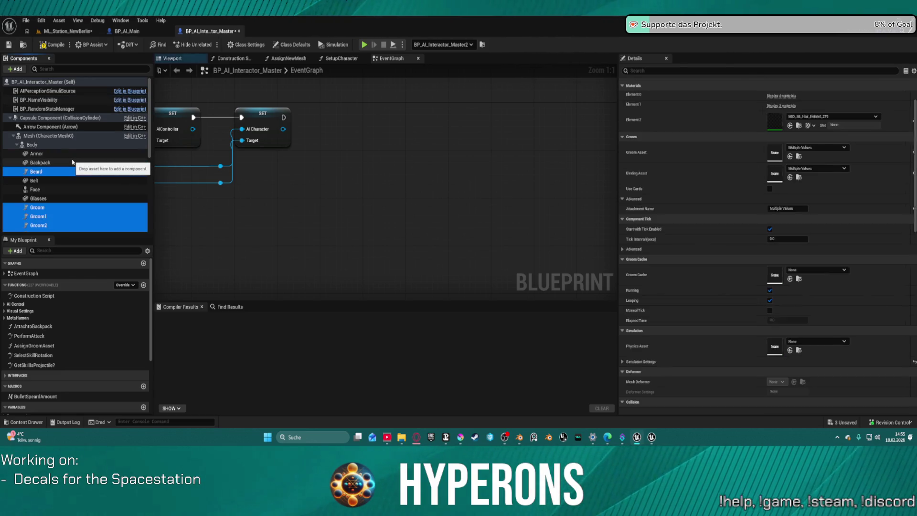
scroll(96, 168, "down", 3)
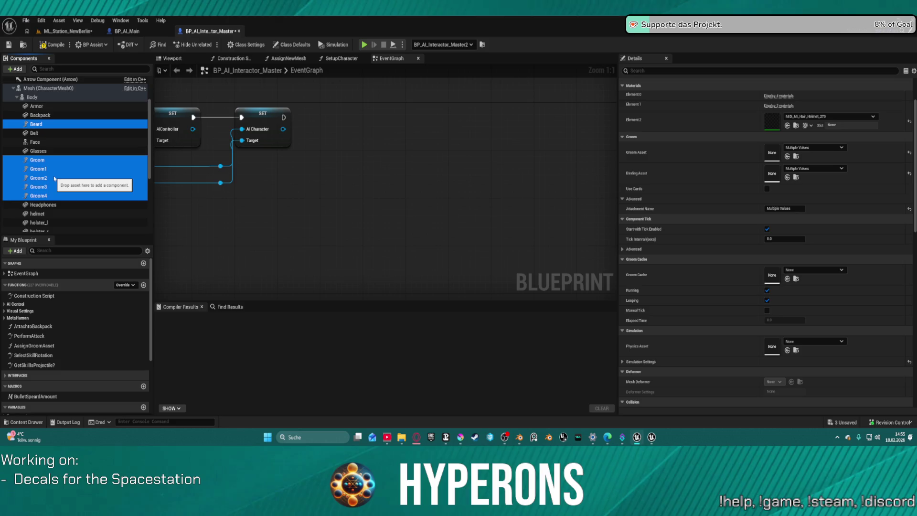
left_click_drag(34, 135, 37, 108)
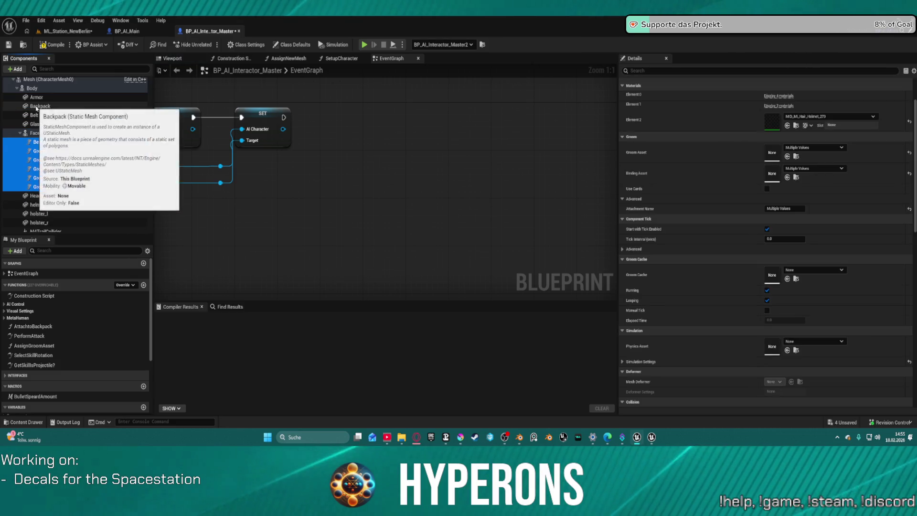
left_click(51, 46)
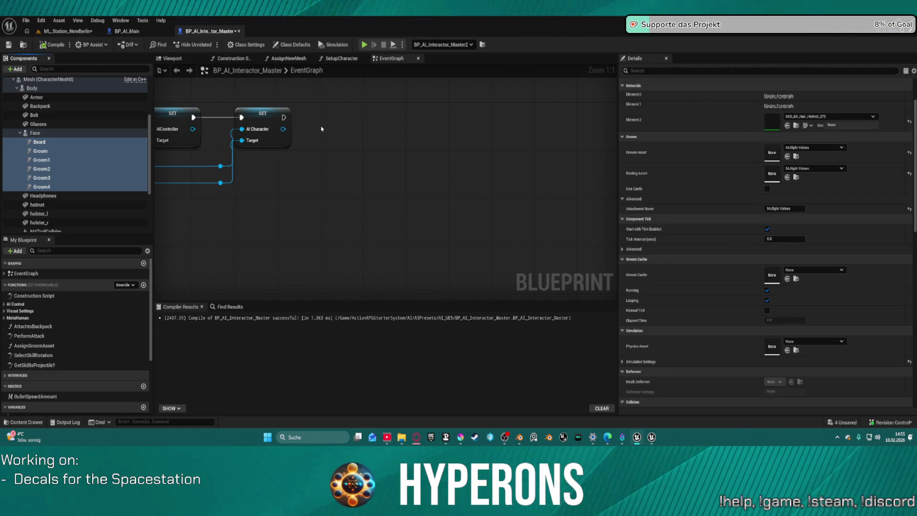
left_click(173, 58)
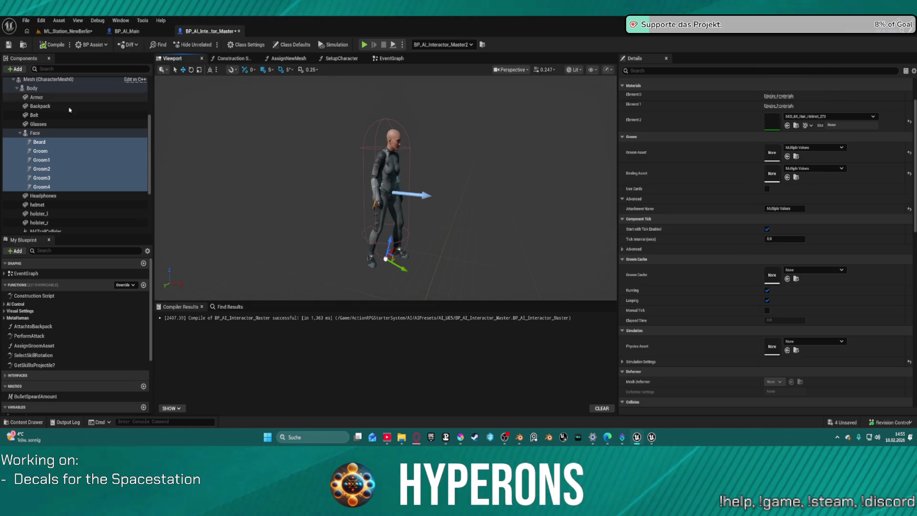
Inspect the Beard and Groom components' Details; Beard has no groom or binding asset.
left_click(44, 144)
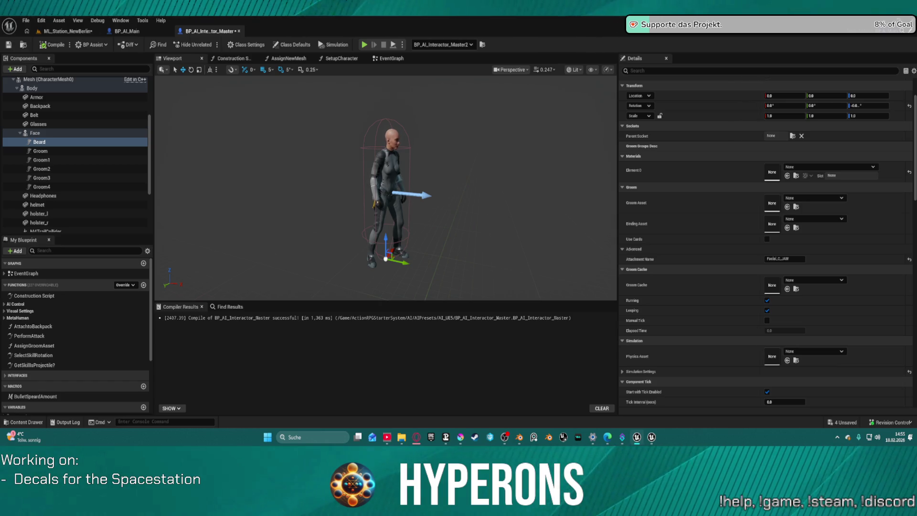
left_click(82, 152)
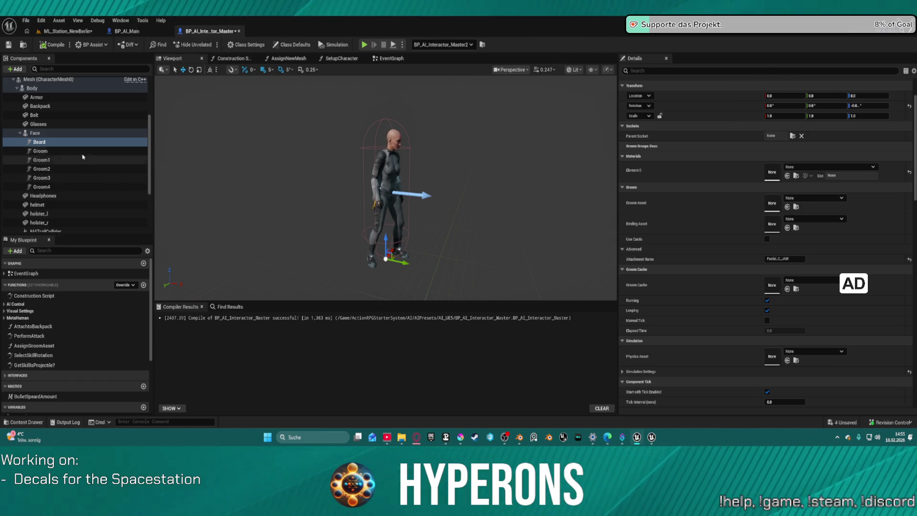
left_click(82, 152)
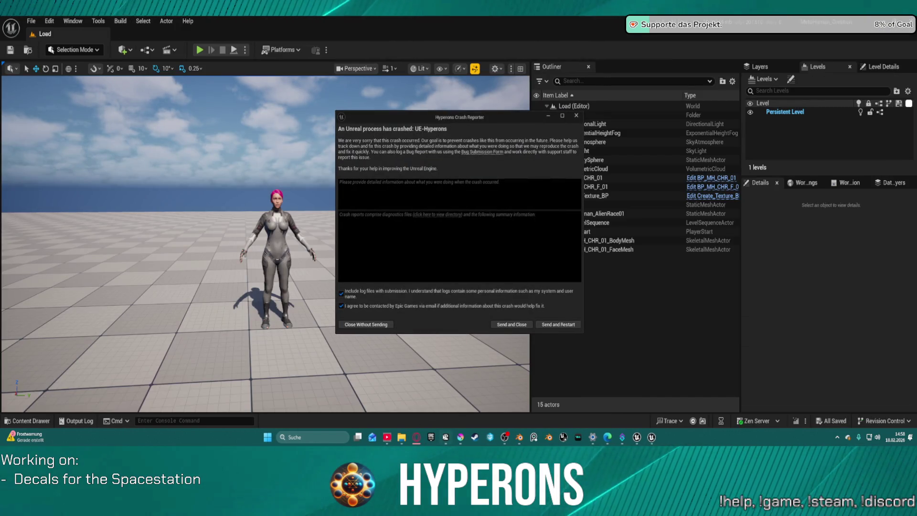
Close the crash report without sending, minimize Touch Portal, and start the Epic Games Launcher.
left_click(558, 325)
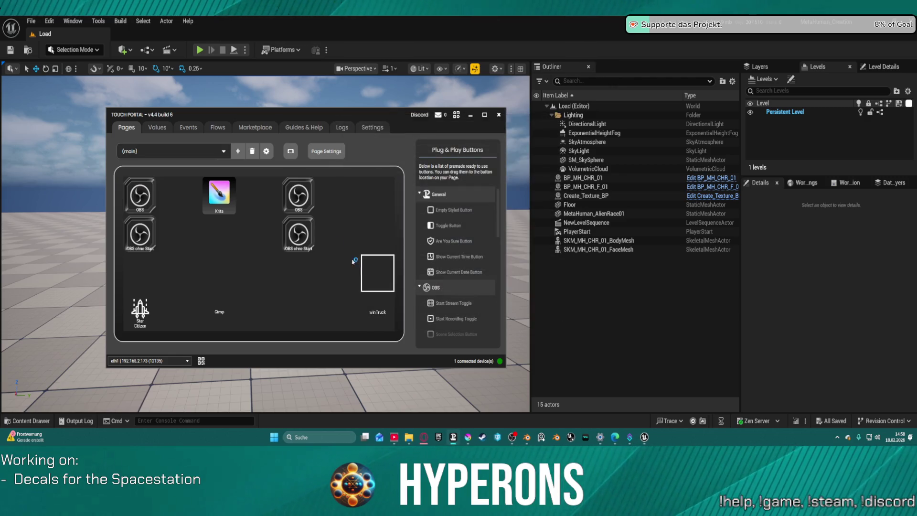
left_click(470, 117)
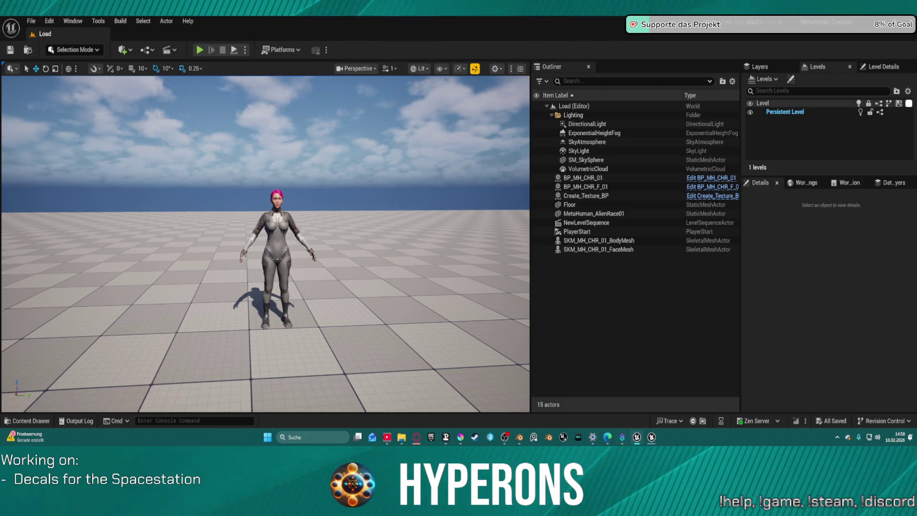
mouse_move(652, 438)
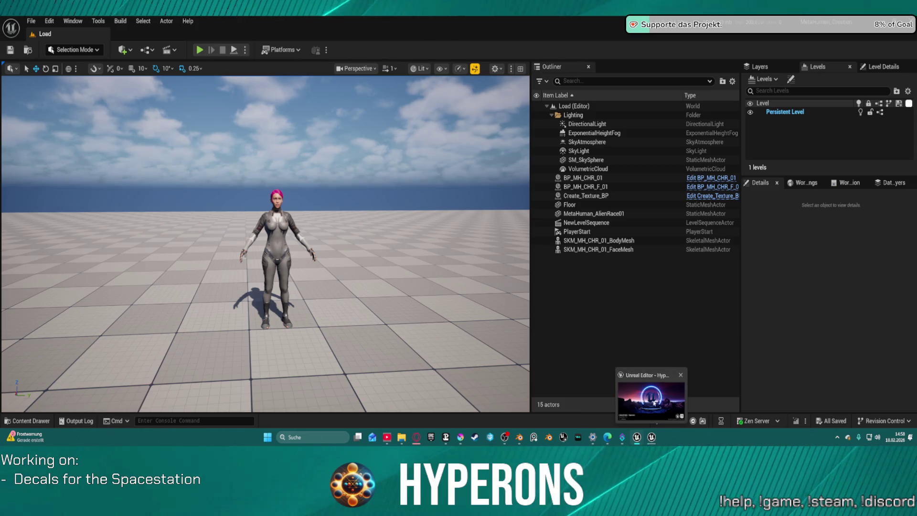
mouse_move(652, 398)
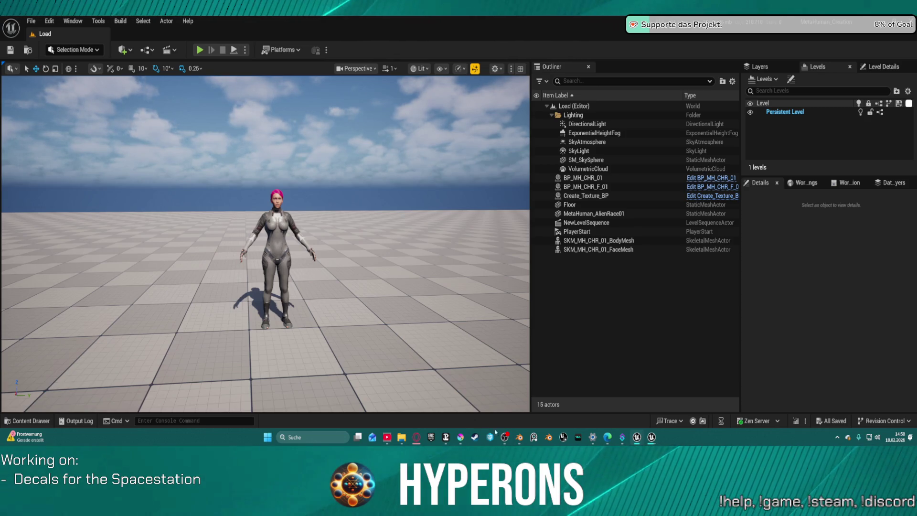
left_click(431, 437)
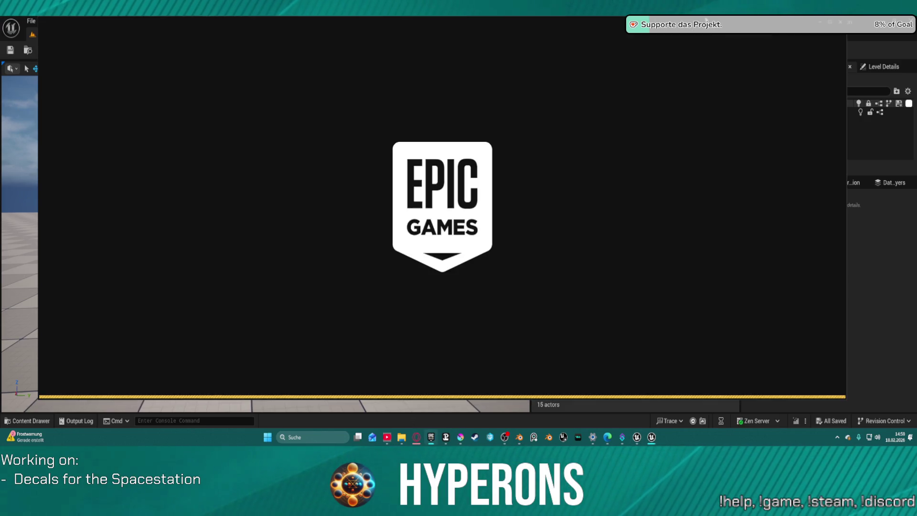
Switch to the reopened Unreal editor showing LoadMap.
left_click(819, 22)
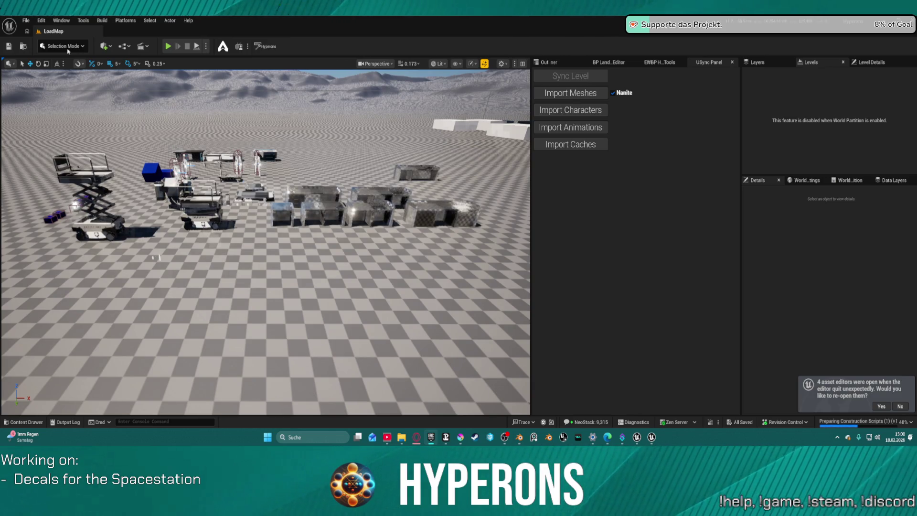
Load ML_Station_NewBerlin from File > Recent Levels.
left_click(26, 21)
mouse_move(77, 75)
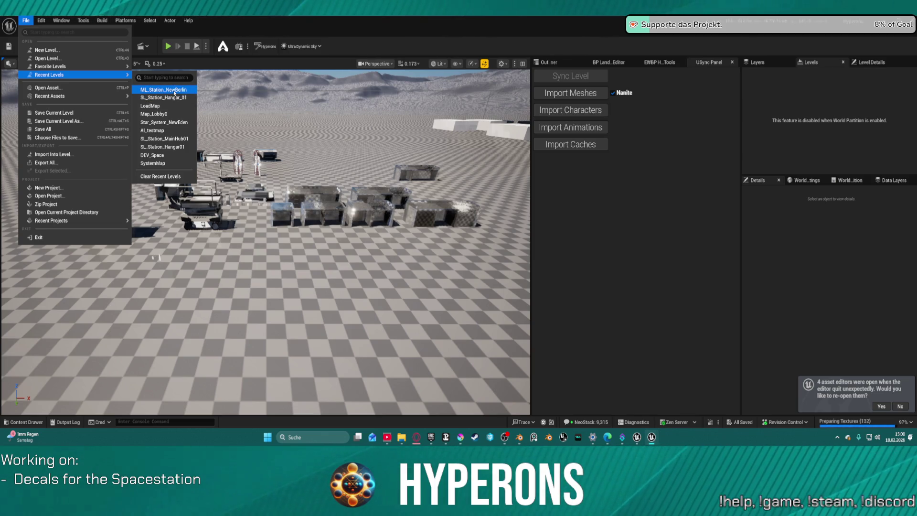
left_click(174, 91)
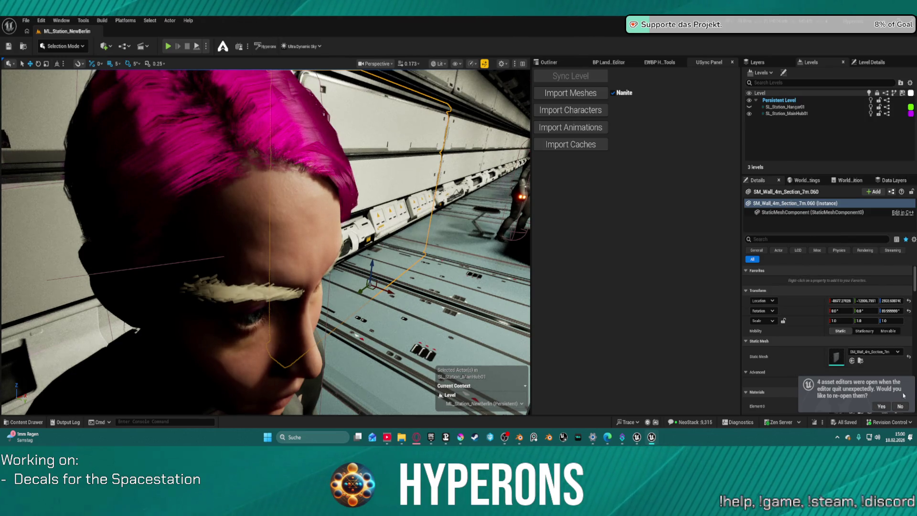
Fly through the hangar to frame the two NPCs, save the level, and switch to BP_AI_Main.
key("w")
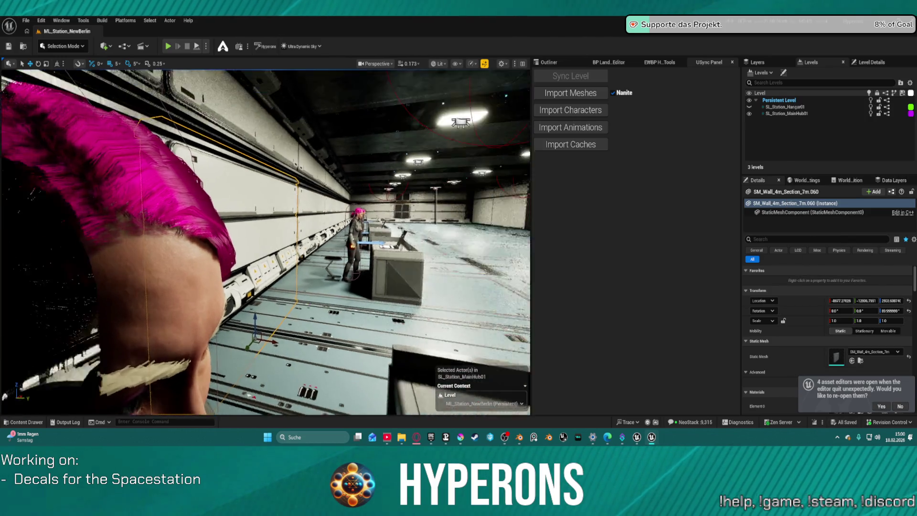
scroll(265, 242, "up", 3)
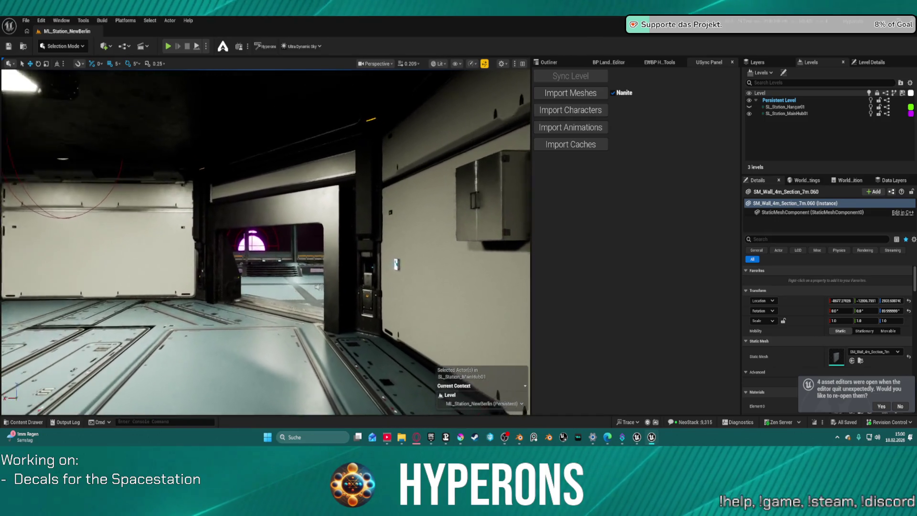
key("w")
scroll(265, 243, "up", 1)
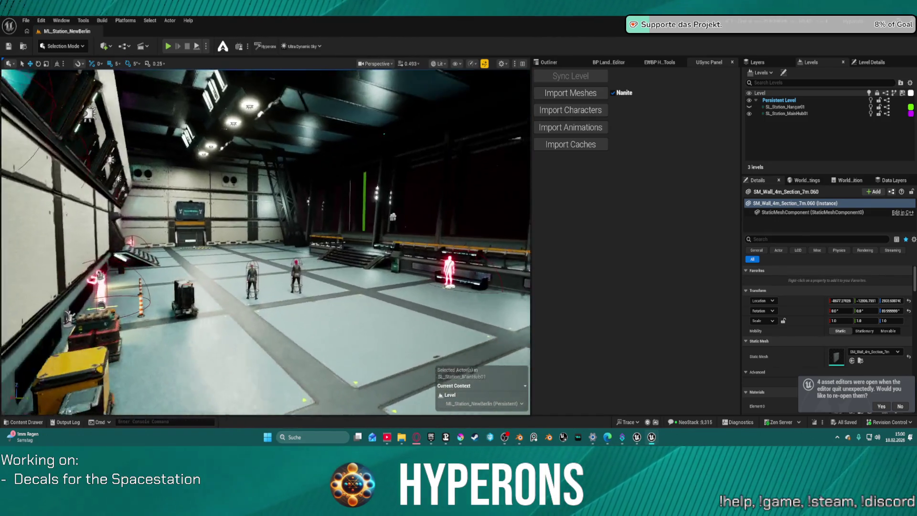
key("w")
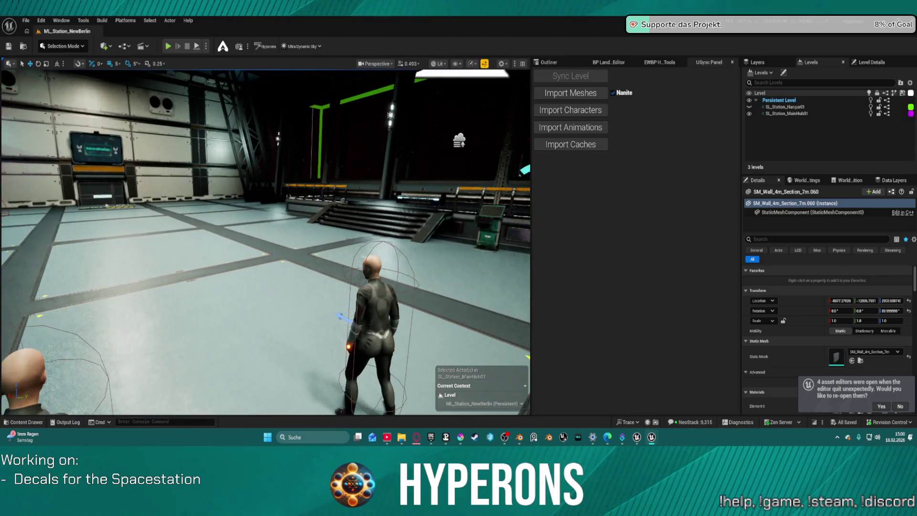
key("a")
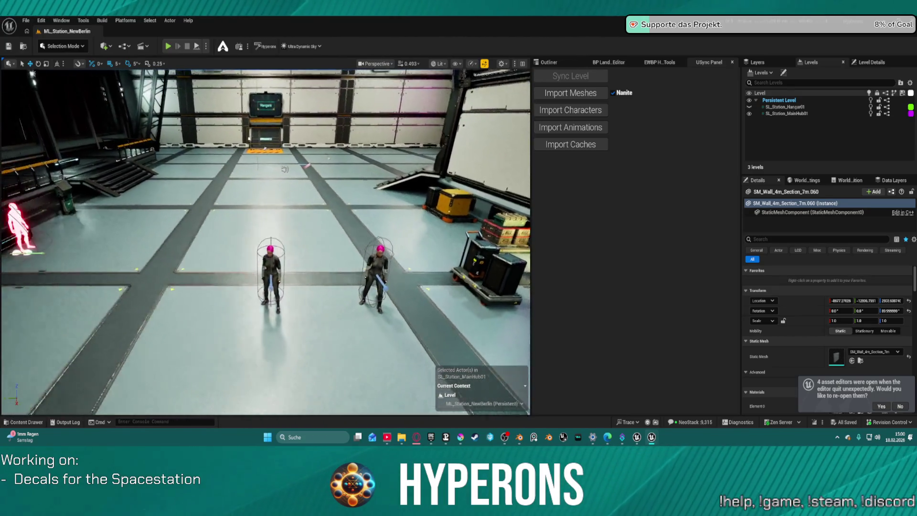
key("s")
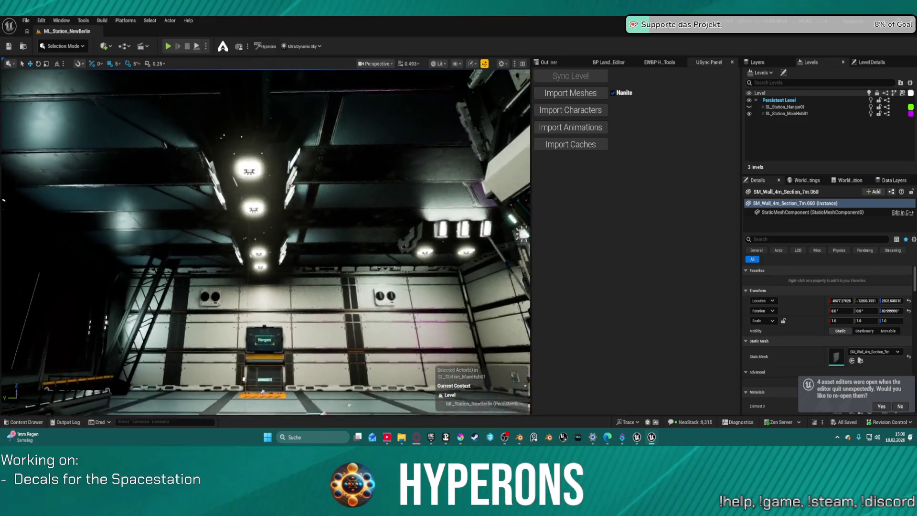
key("w")
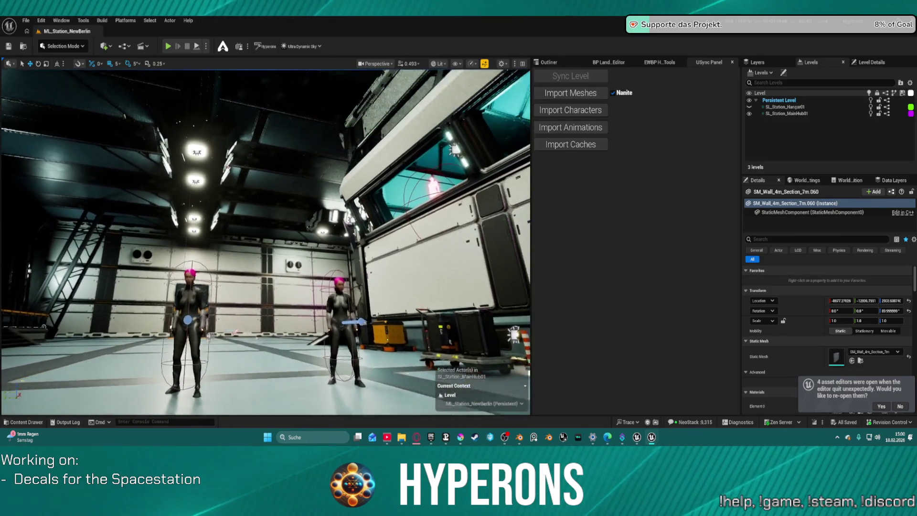
key("s")
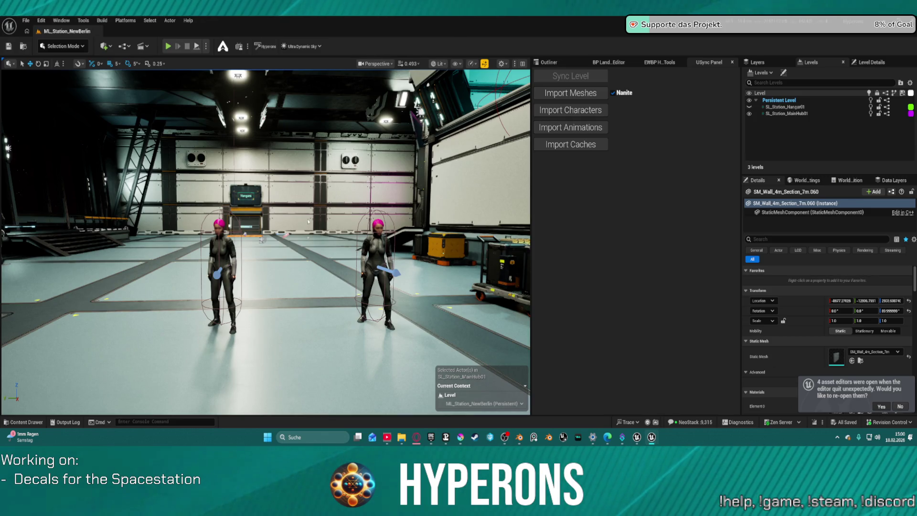
key("ctrl+s")
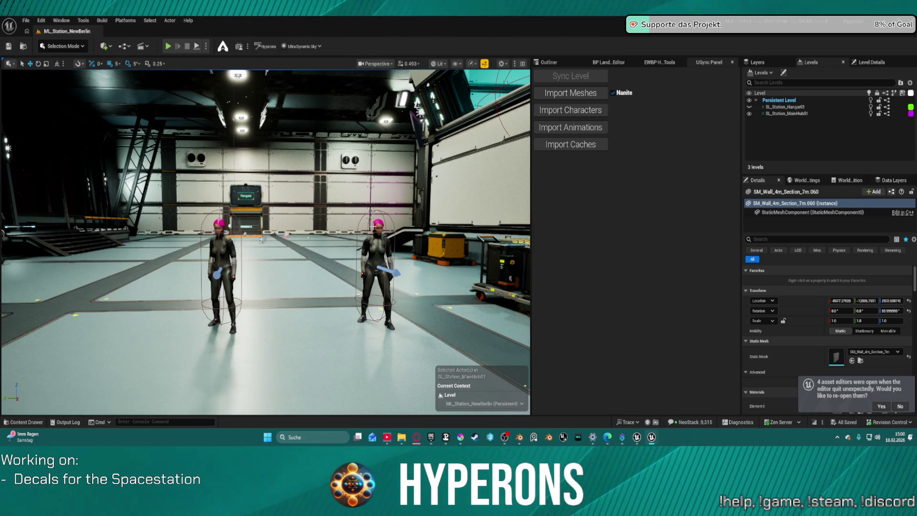
key("alt+Tab")
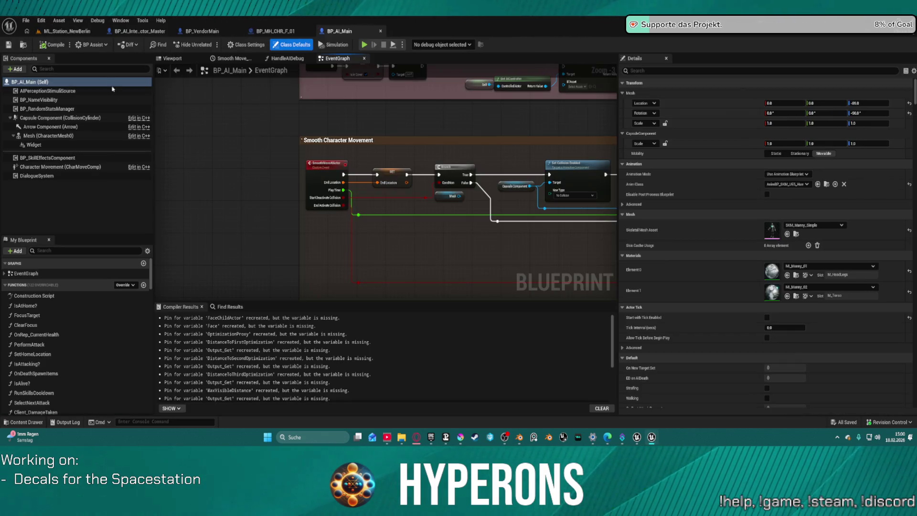
Give BP_AI_Interactor_Master's LODSync a Forced LOD of 1, compile with F7, and go back to the level.
left_click(140, 32)
scroll(64, 180, "down", 5)
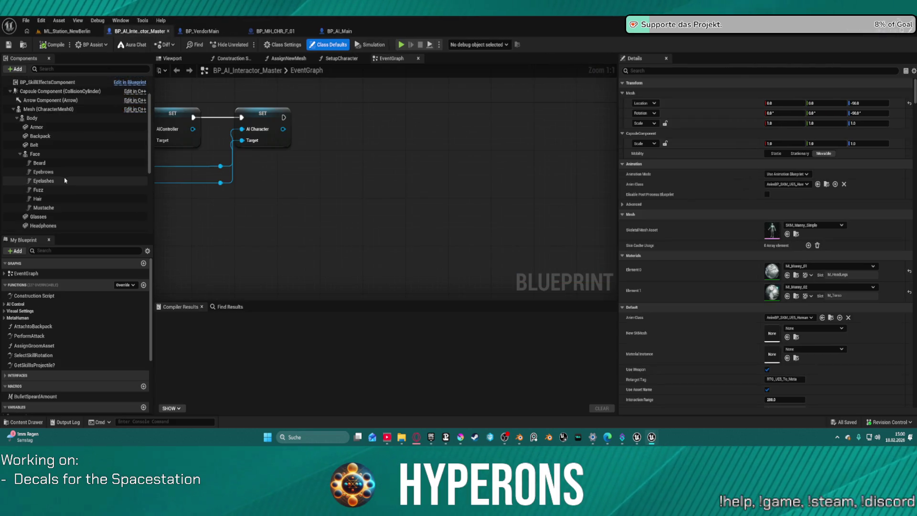
left_click(33, 218)
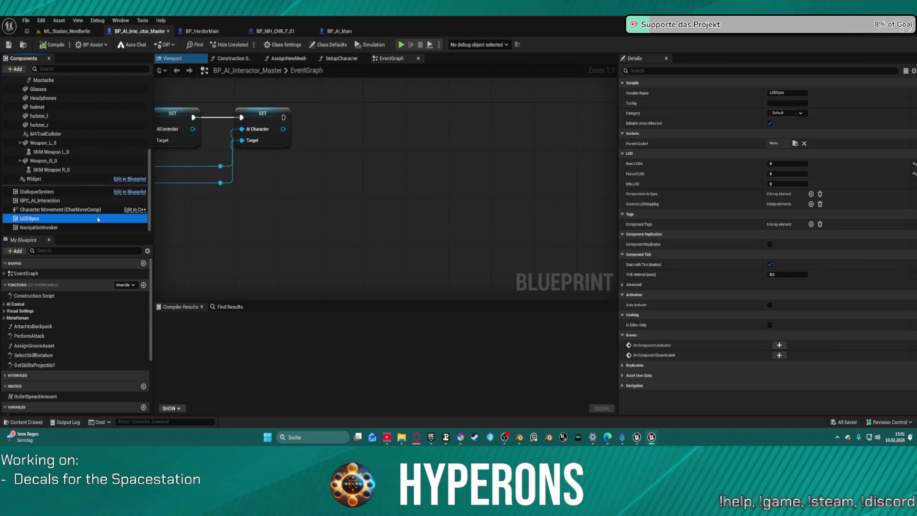
left_click(776, 164)
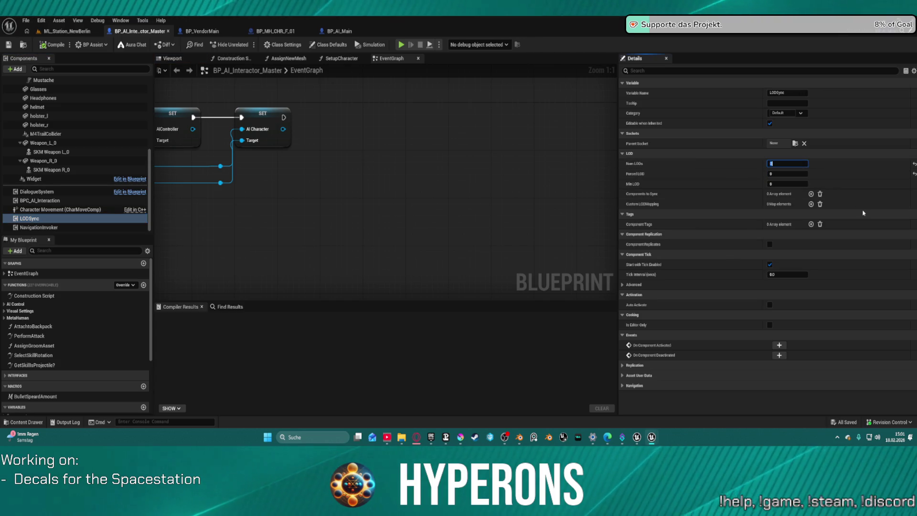
key("Return")
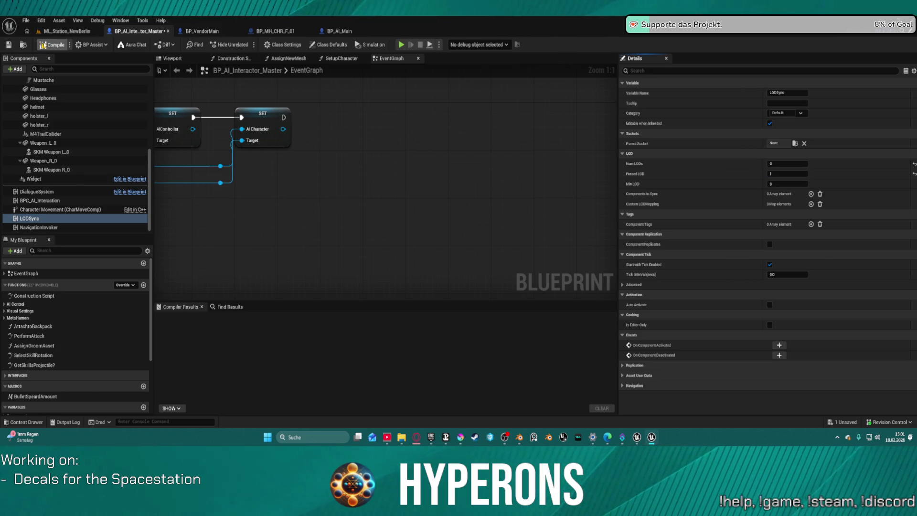
key("F7")
left_click(67, 31)
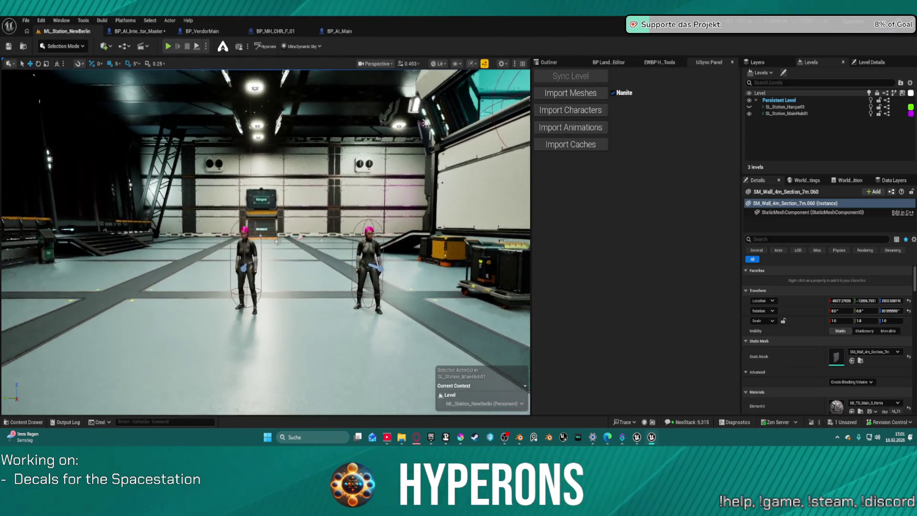
scroll(265, 242, "up", 5)
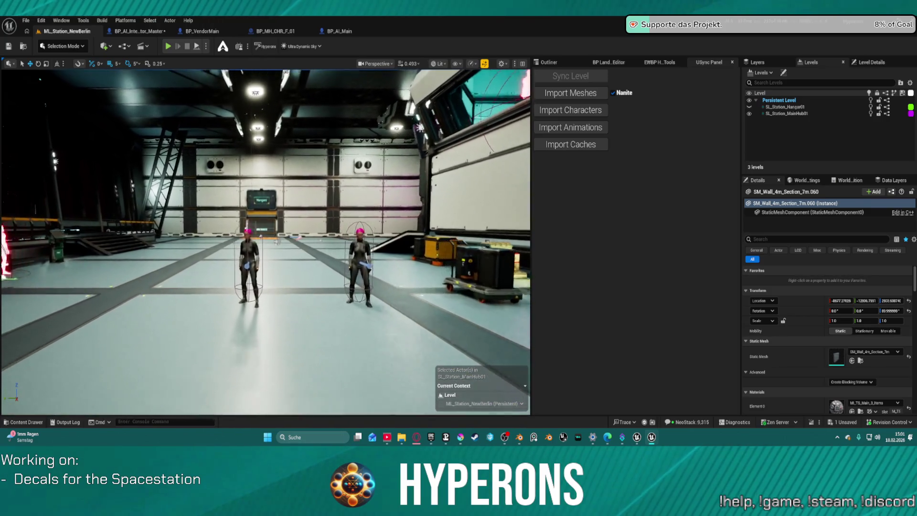
scroll(296, 242, "down", 5)
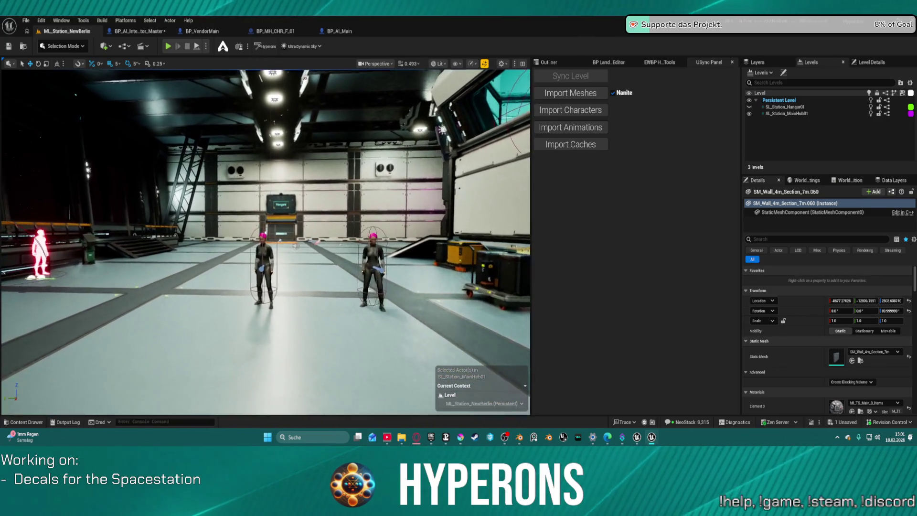
key("ctrl+space")
left_click(291, 208)
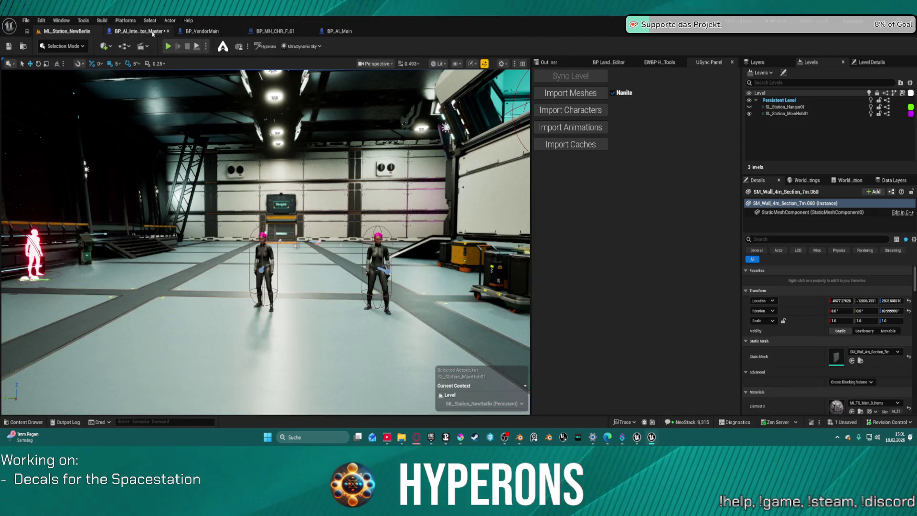
key("ctrl+space")
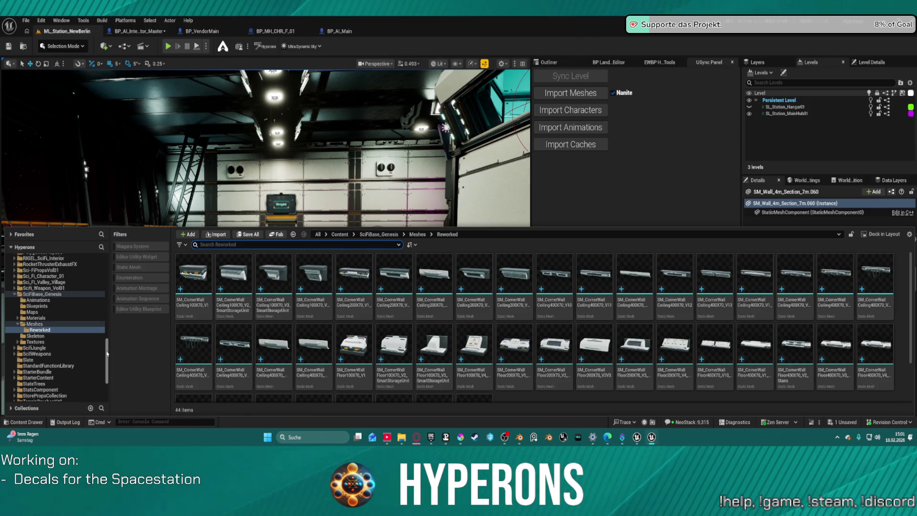
left_click(281, 201)
right_click(296, 201)
key("Escape")
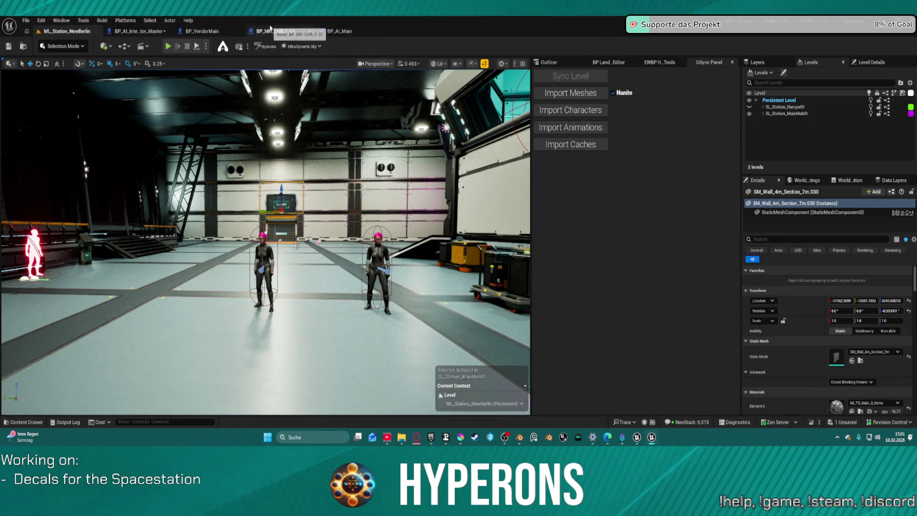
left_click(198, 31)
Look up LODSync references and paste ten Components to Sync entries into BP_AI_Interactor_Master's LODSync.
scroll(52, 170, "down", 5)
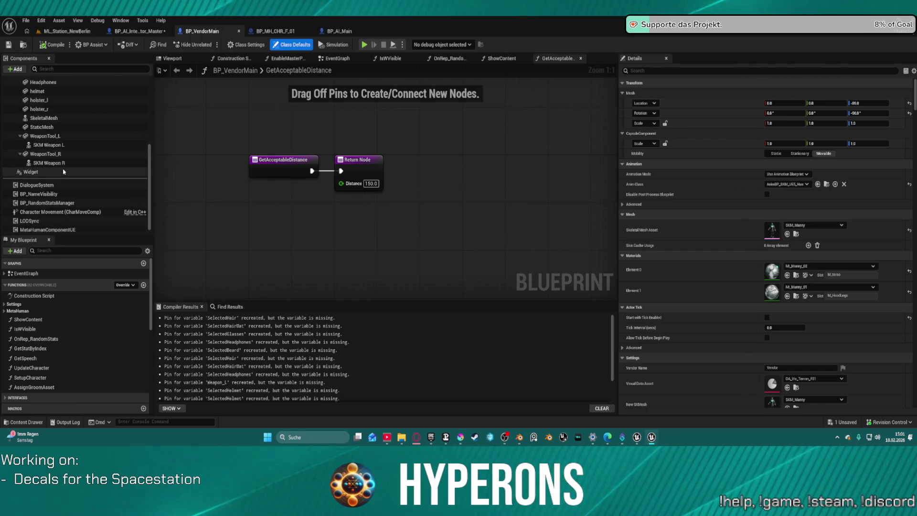
right_click(36, 219)
mouse_move(86, 246)
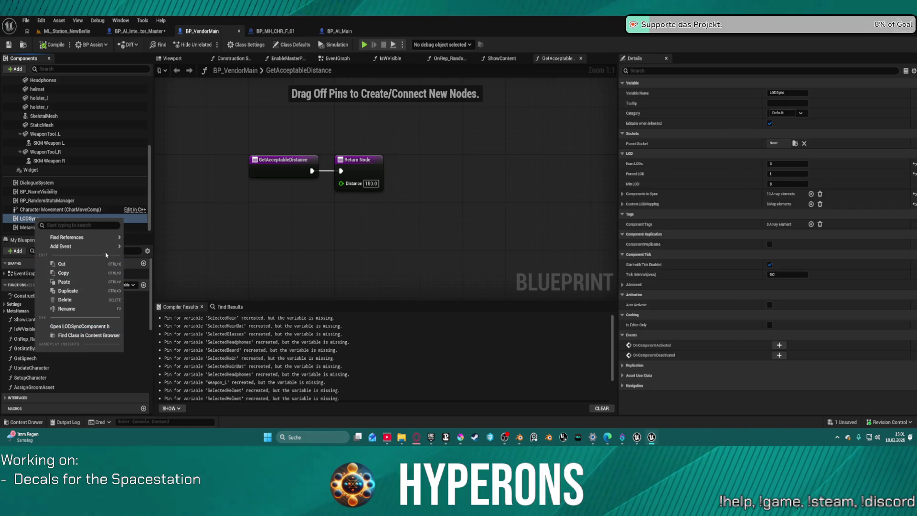
left_click(141, 240)
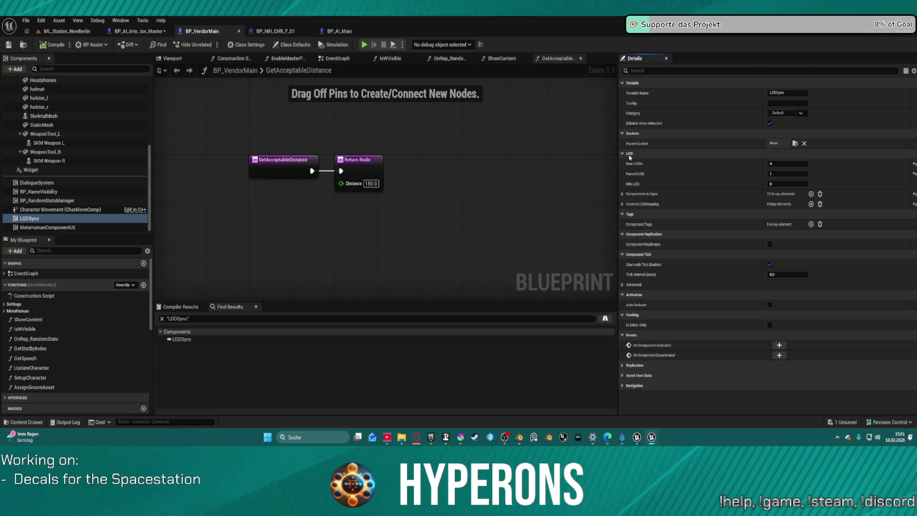
left_click(138, 31)
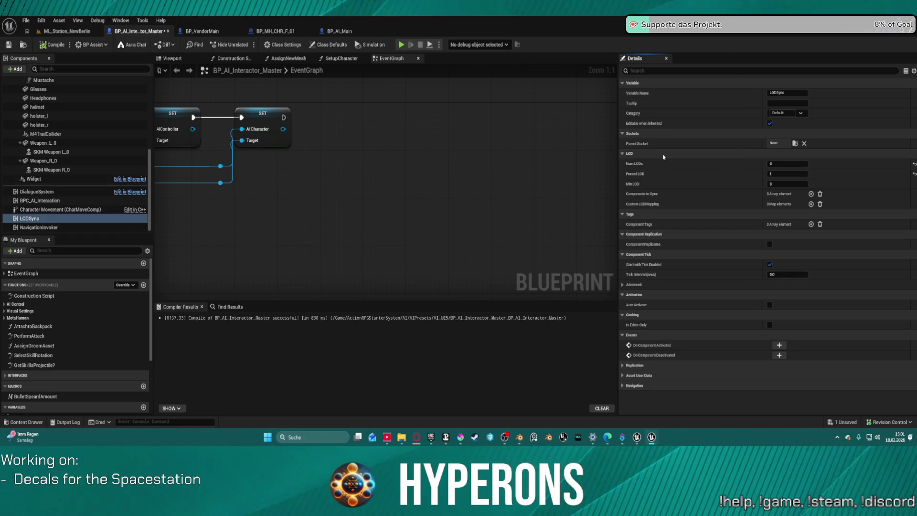
left_click(784, 163)
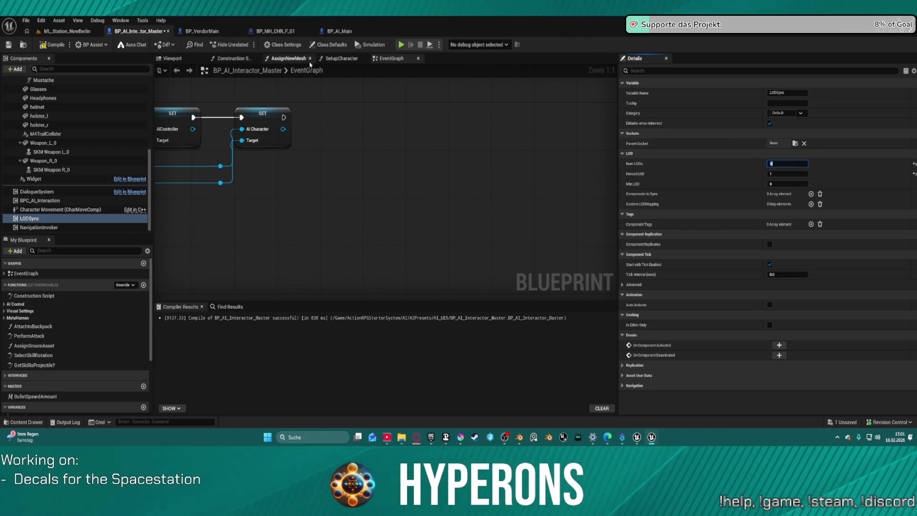
left_click(351, 31)
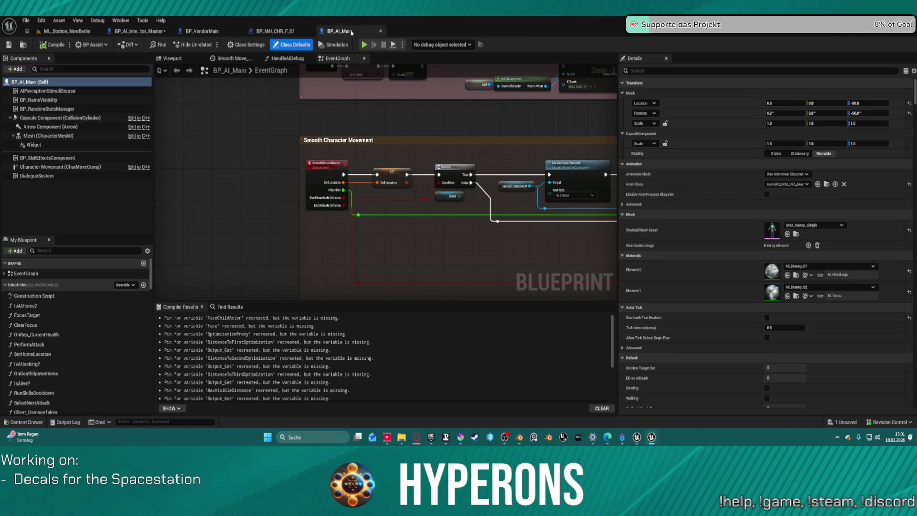
left_click(213, 32)
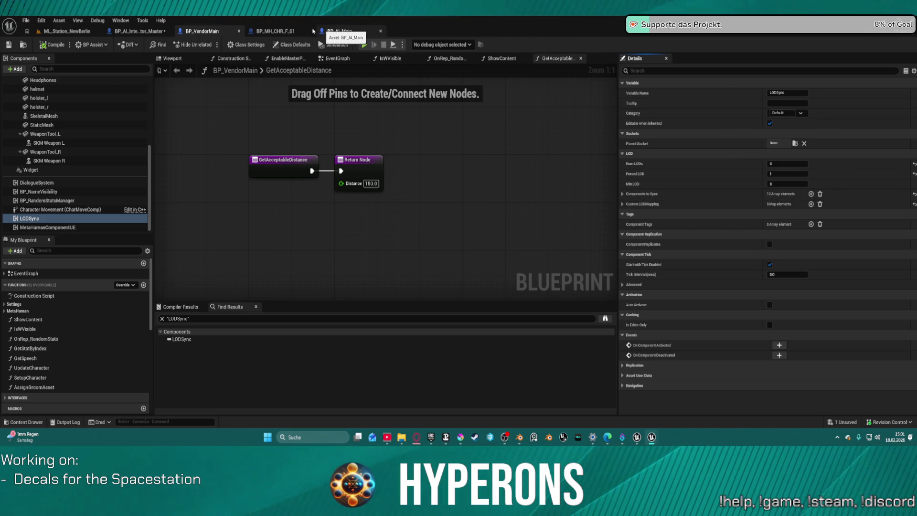
left_click(130, 32)
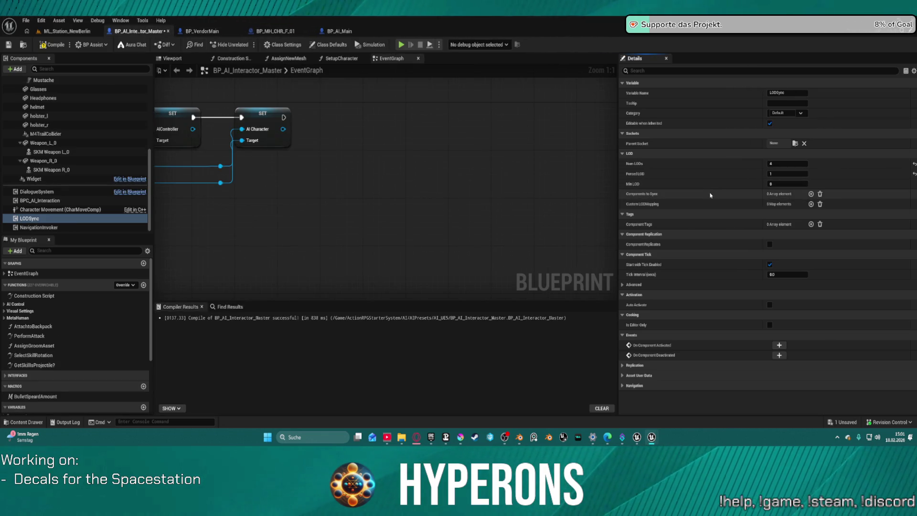
key("ctrl+v")
Paste BP_VendorMain's five-entry LOD mapping onto LODSync and save the blueprint.
left_click(333, 32)
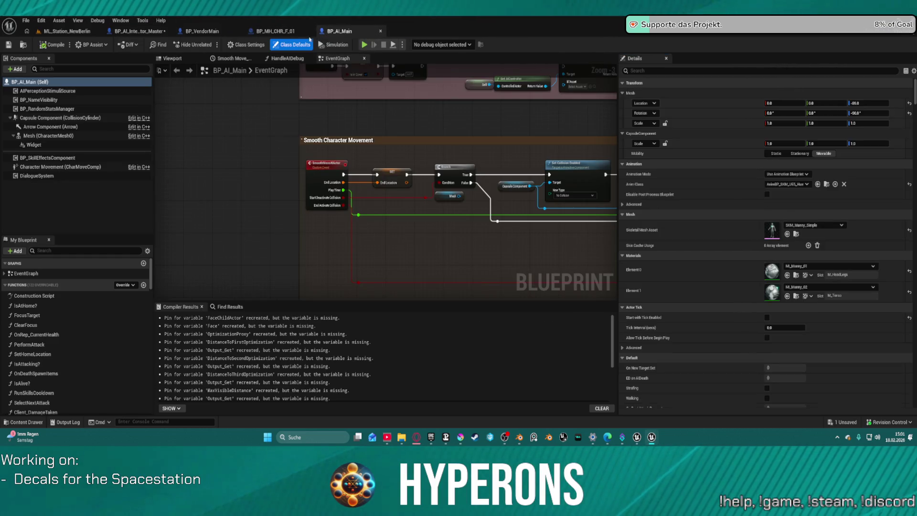
left_click(214, 31)
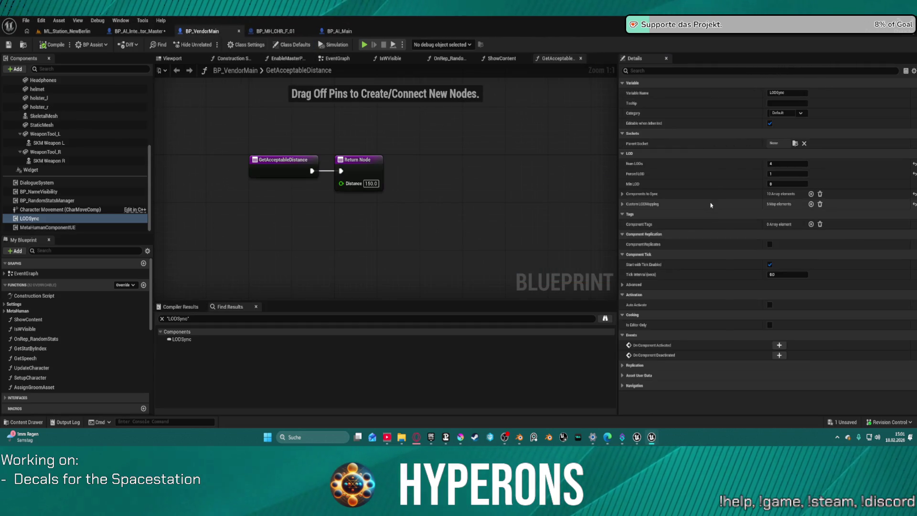
left_click(138, 31)
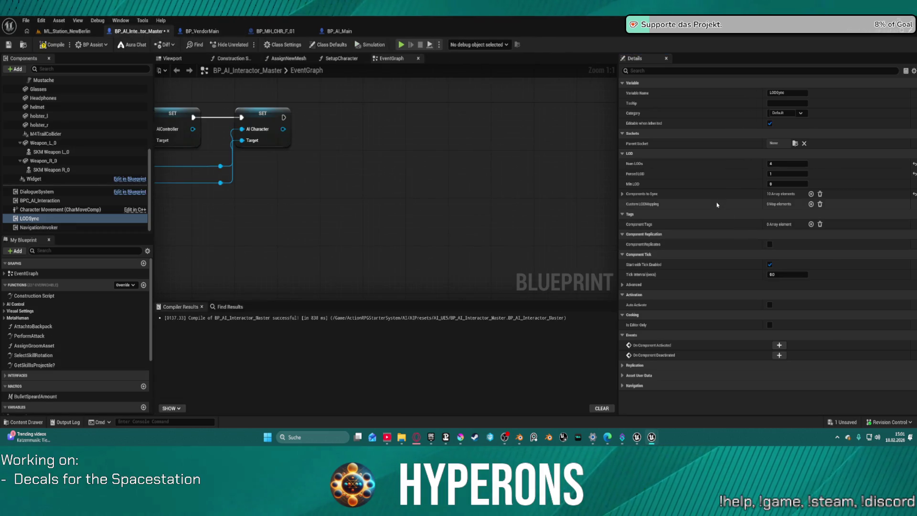
key("ctrl+v")
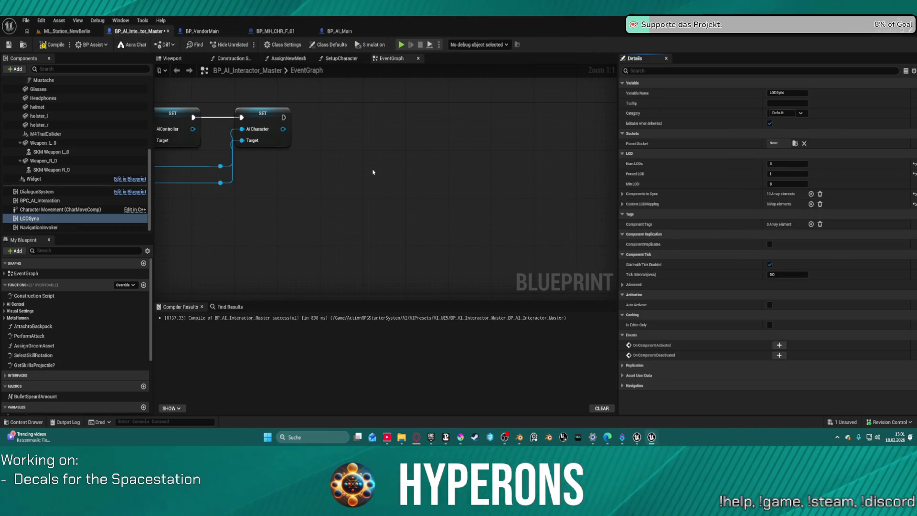
key("ctrl+s")
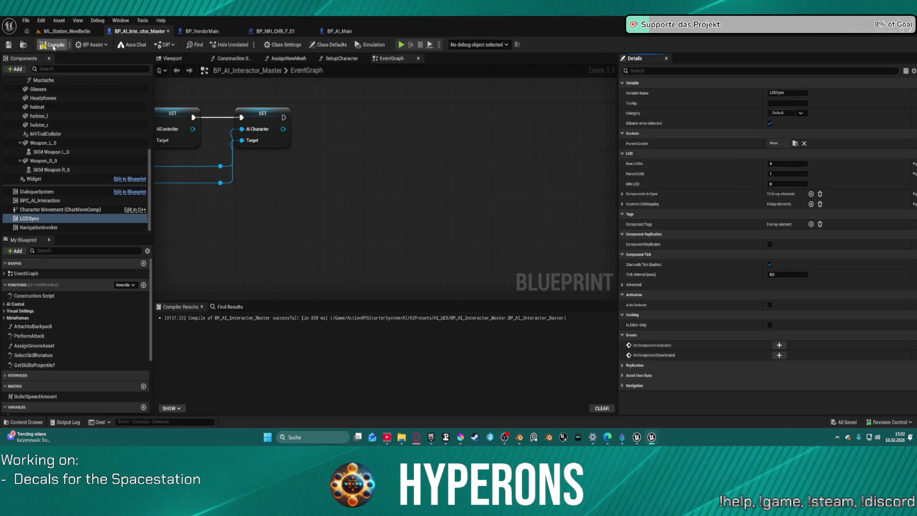
left_click(67, 31)
Zoom the viewport toward the two pink-haired vendor NPCs in the hangar.
scroll(265, 242, "up", 10)
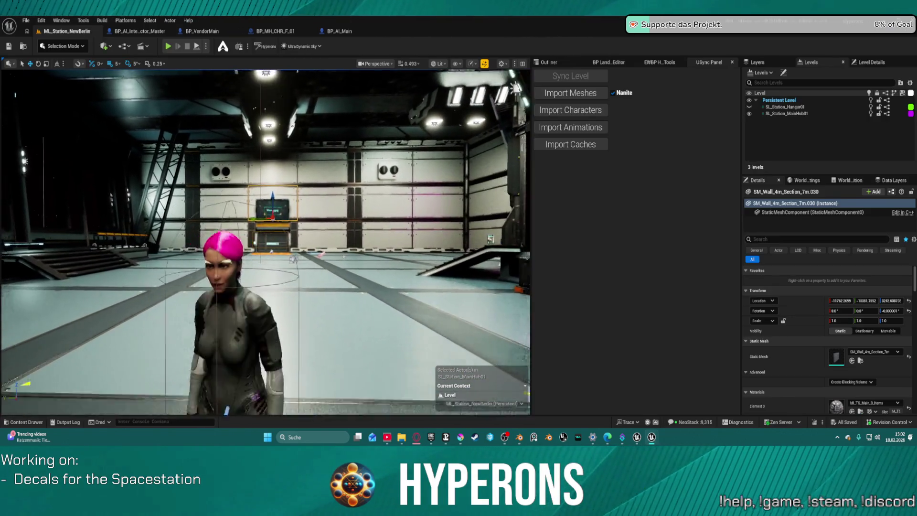
scroll(265, 242, "down", 10)
scroll(266, 242, "up", 5)
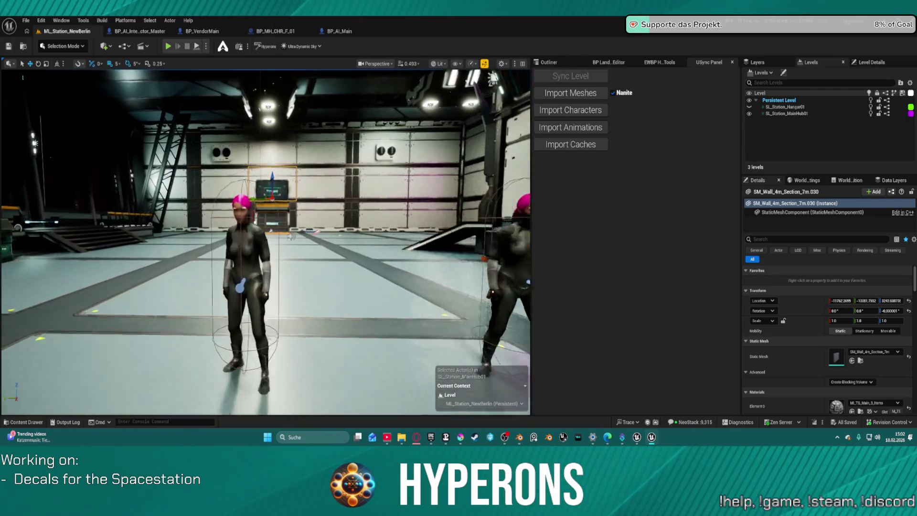
scroll(266, 242, "up", 5)
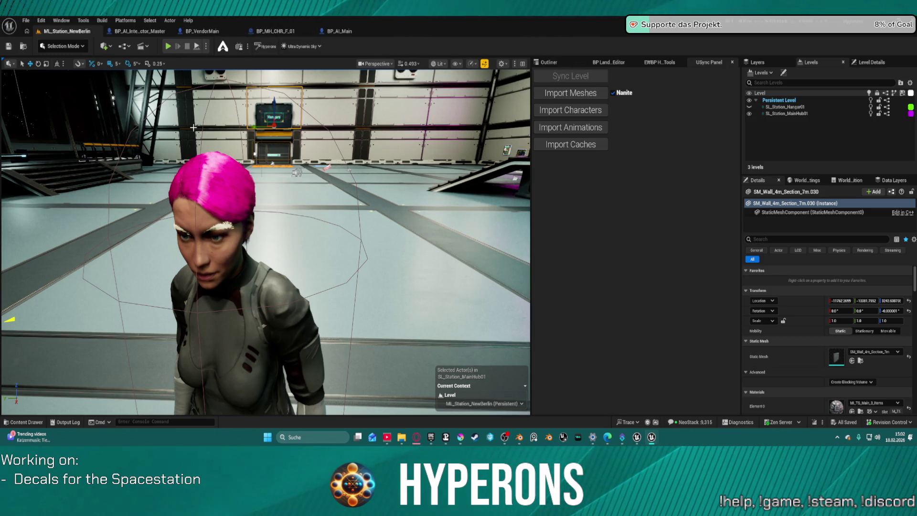
In BP_AI_Interactor_Master's LODSync, set the Eyebrows Custom LOD Mapping Index[1] to 1.
left_click(151, 32)
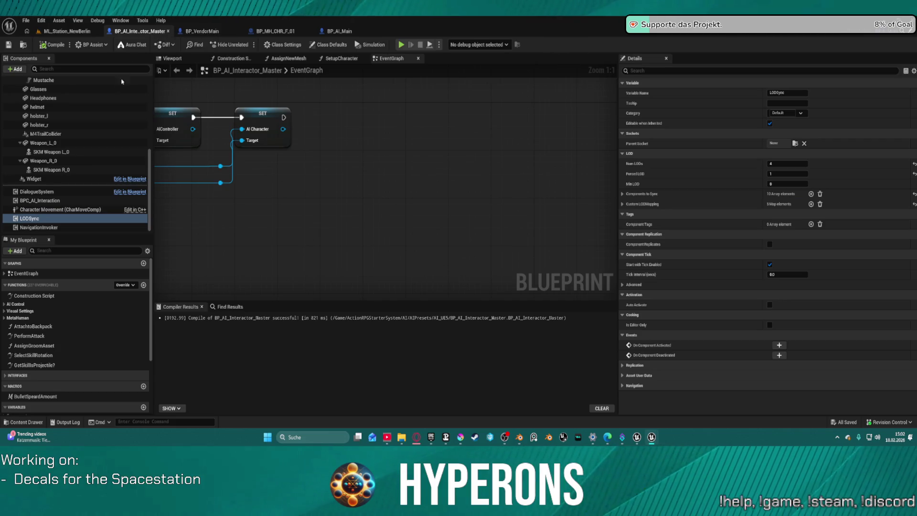
left_click(623, 203)
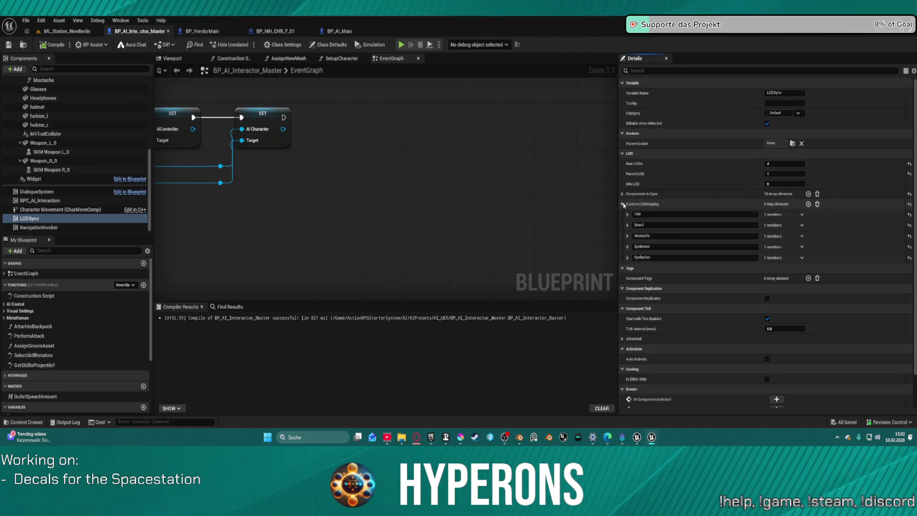
left_click(627, 246)
left_click(632, 257)
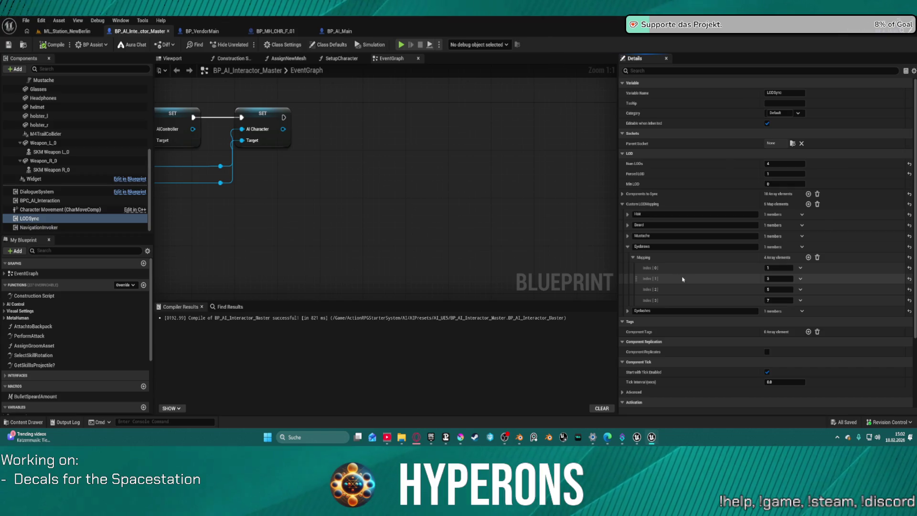
type("1")
left_click(787, 290)
Commit the mapping (now 1, 1, 5, 7) and fly the level camera up to the pink-haired NPC.
key("Return")
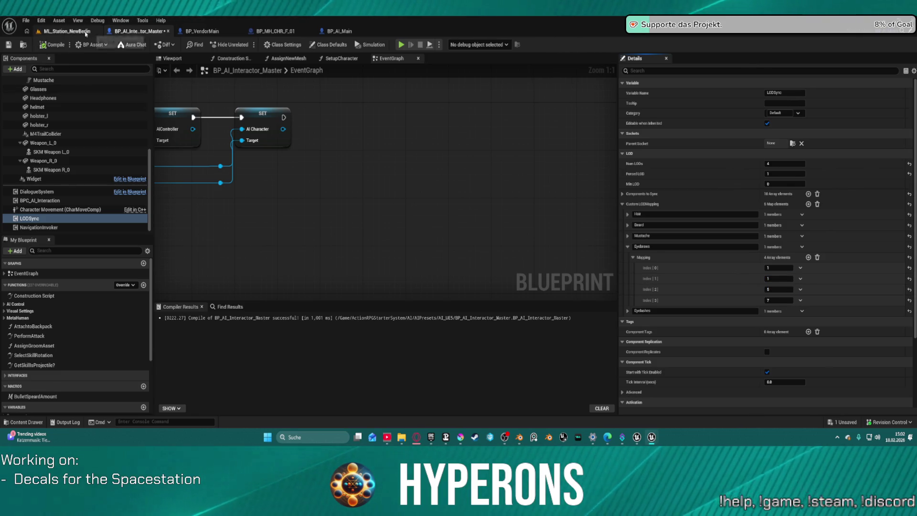
left_click(85, 32)
mouse_move(265, 239)
left_mouse_down()
mouse_move(239, 229)
mouse_move(224, 182)
mouse_move(253, 194)
mouse_move(258, 210)
mouse_move(264, 199)
left_mouse_up()
Open BP_VendorMain and expand its LODSync Eyebrows Custom LOD Mapping index values.
left_click(340, 31)
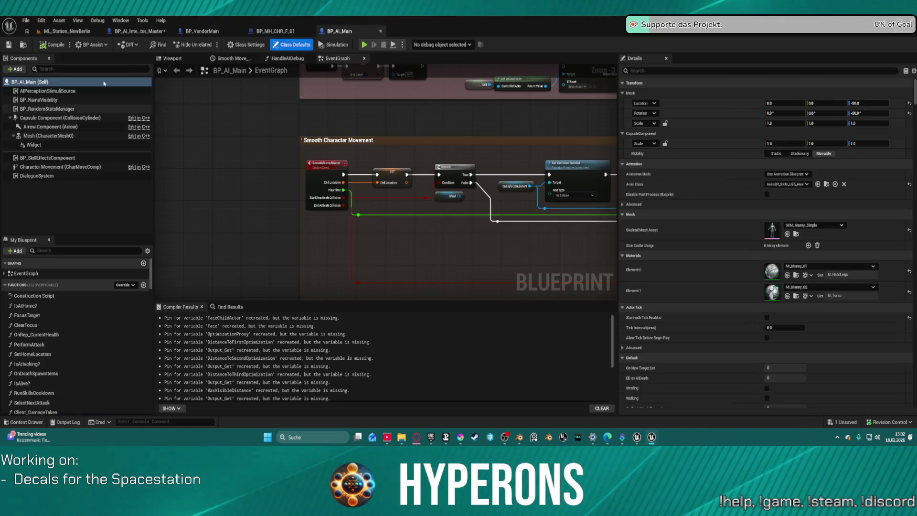
left_click(283, 32)
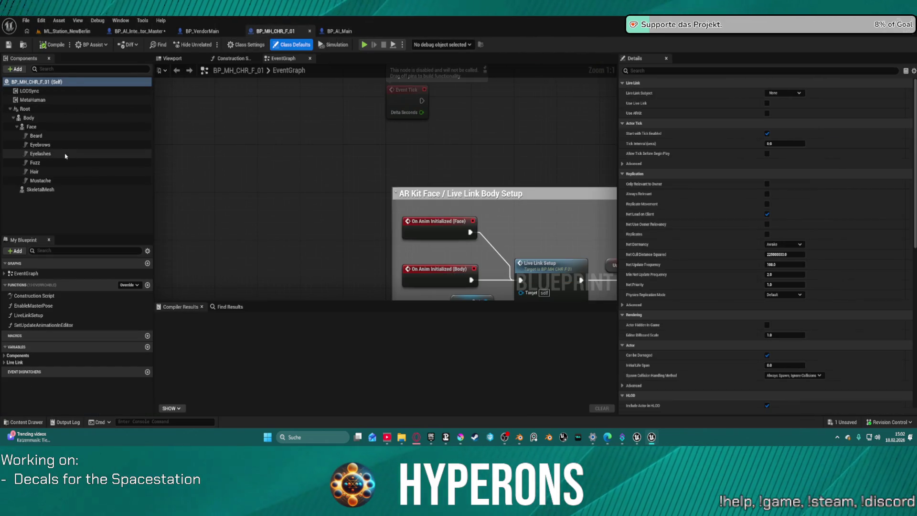
left_click(202, 31)
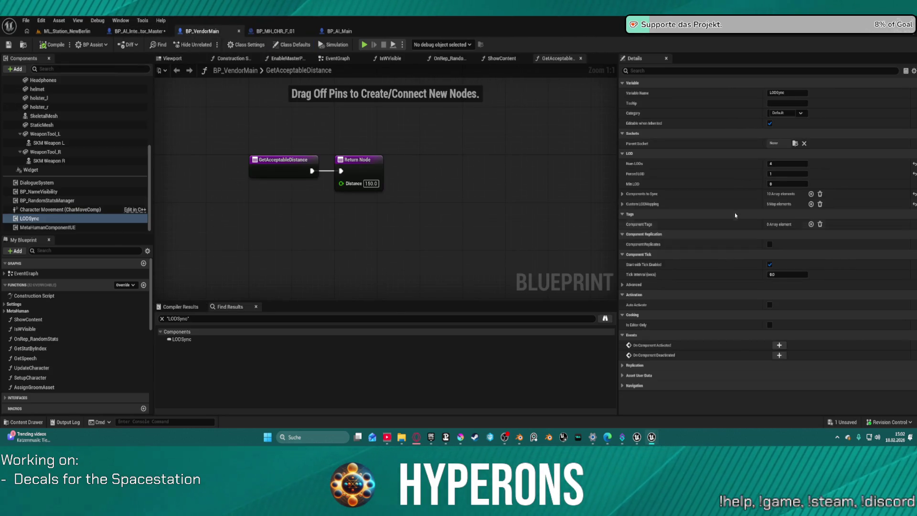
left_click(622, 204)
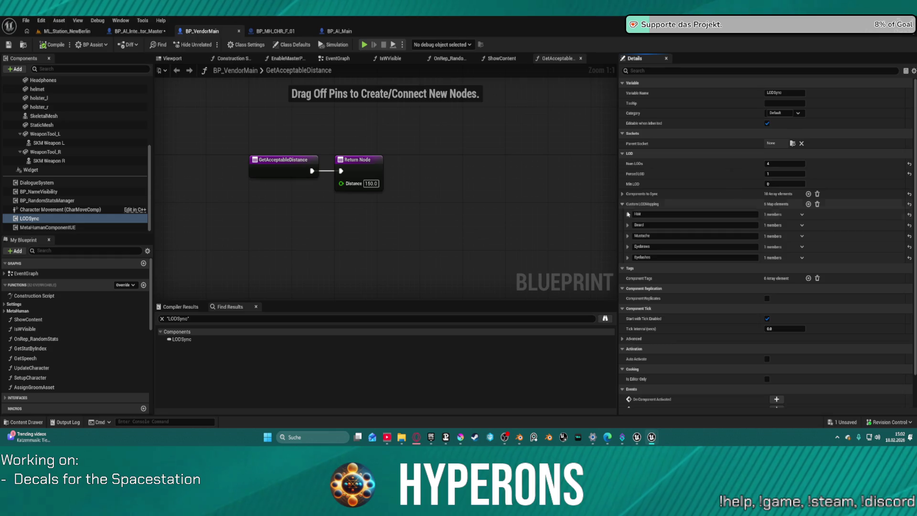
left_click(628, 257)
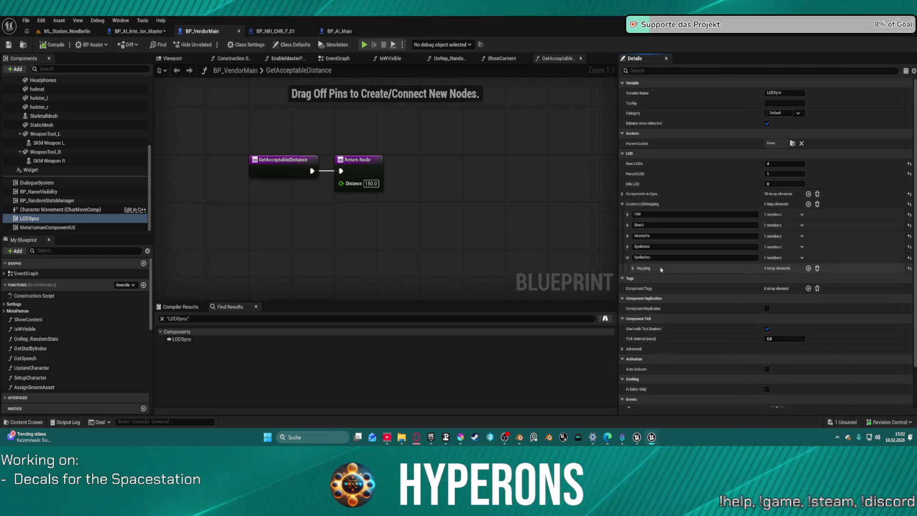
left_click(627, 247)
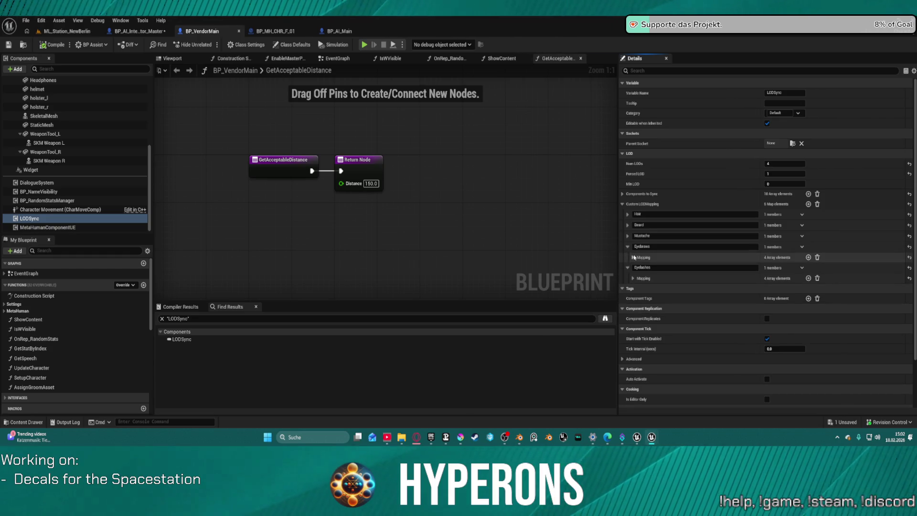
left_click(633, 257)
Set Eyebrows Index[1] to 1, compile BP_VendorMain, and return to ML_Station_NewBerlin.
left_click(780, 268)
type("1")
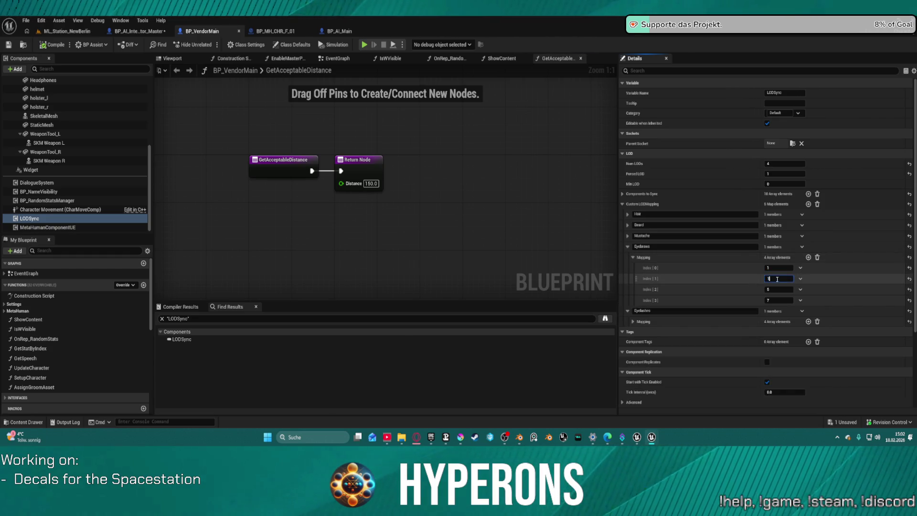
left_click(54, 44)
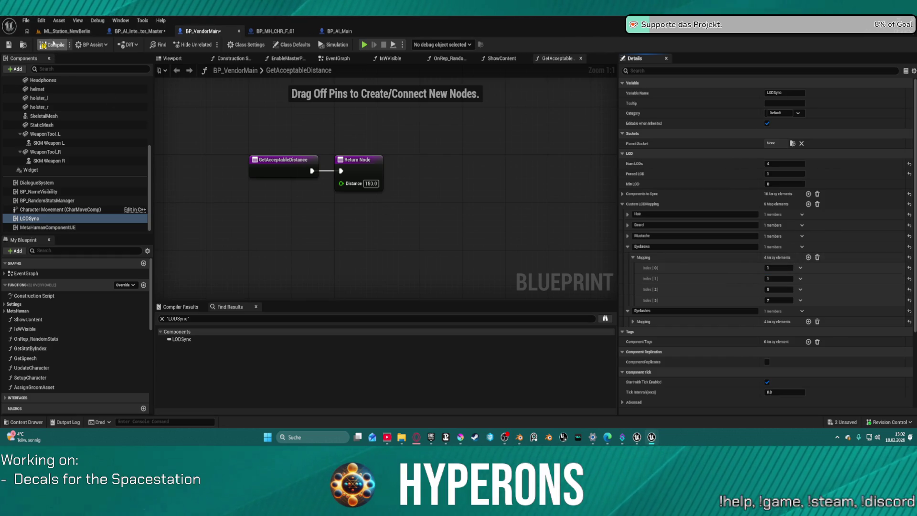
left_click(57, 33)
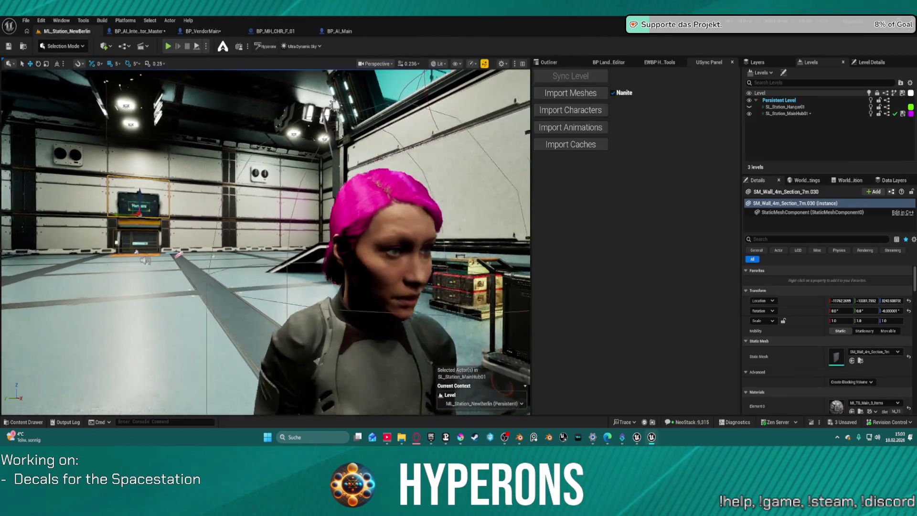
Orbit around the pink-haired NPC, close the BP_AI_Interactor_Master tab, and return to the level.
scroll(202, 254, "down", 10)
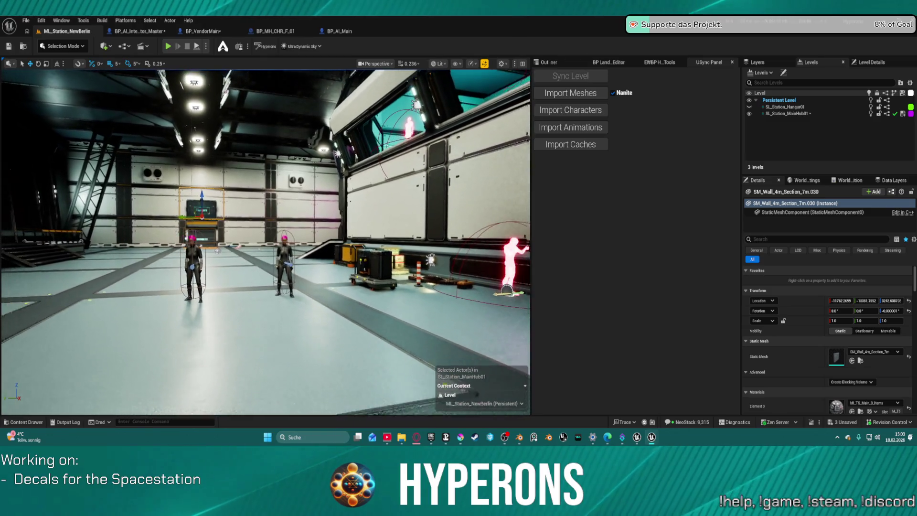
scroll(265, 242, "up", 5)
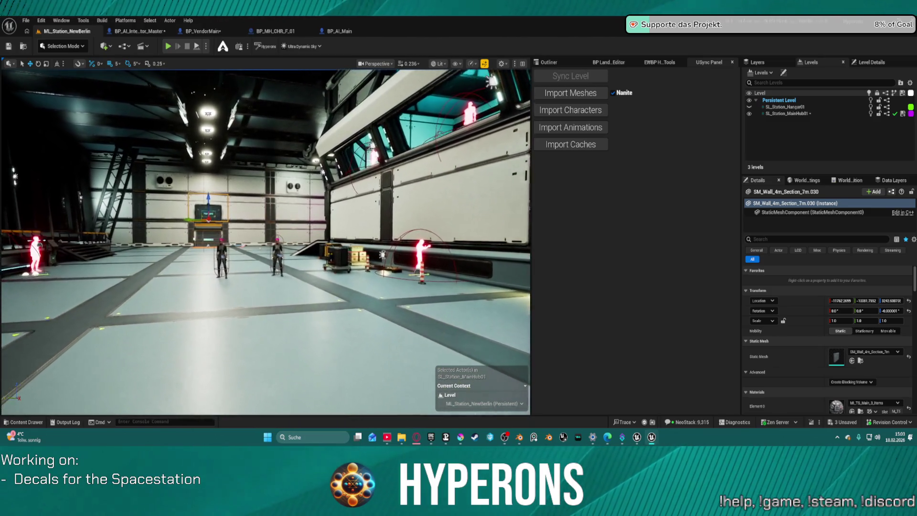
scroll(266, 242, "up", 8)
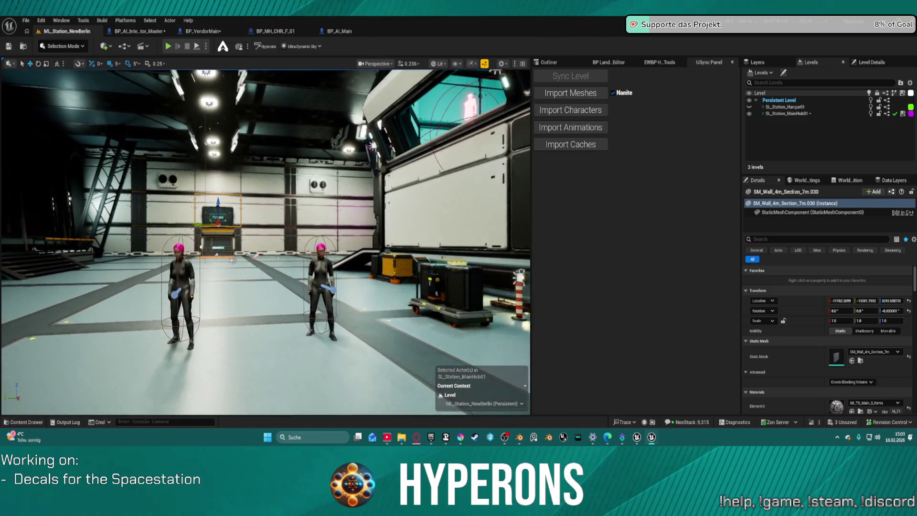
mouse_move(266, 242)
left_mouse_down()
mouse_move(248, 248)
mouse_move(286, 253)
mouse_move(272, 229)
mouse_move(291, 200)
mouse_move(291, 239)
left_mouse_up()
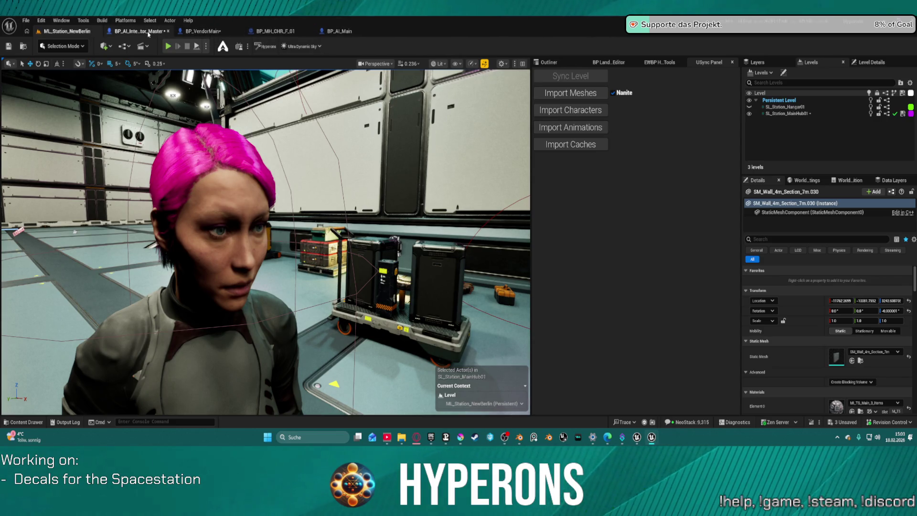
middle_click(148, 31)
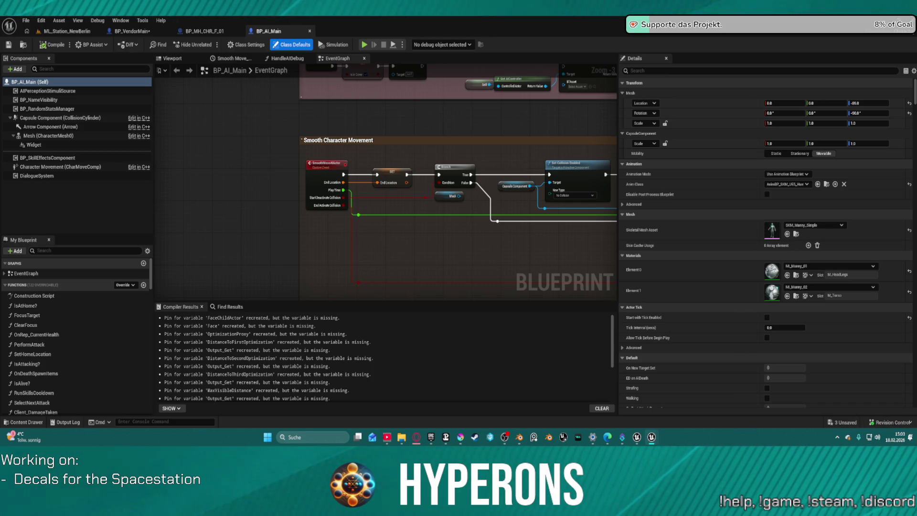
left_click(67, 31)
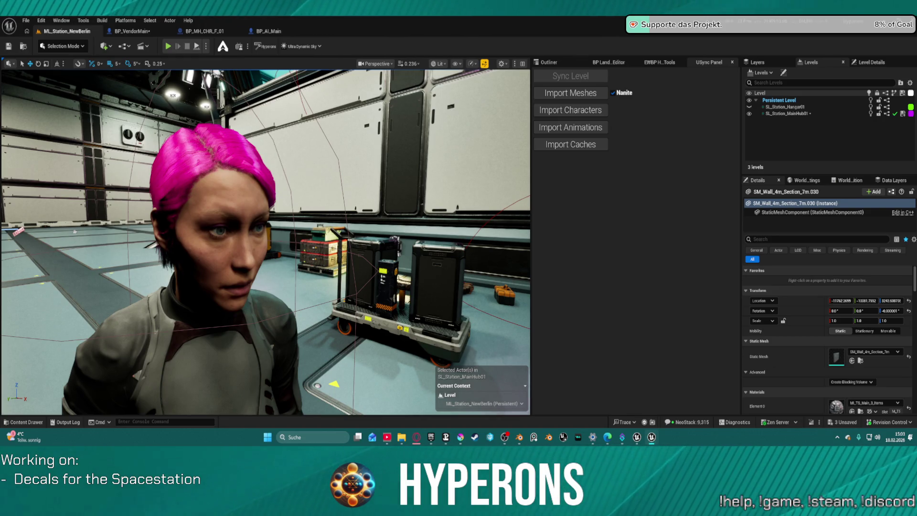
Look around the hangar toward the wall doorway and ceiling while the level saves.
scroll(260, 302, "down", 10)
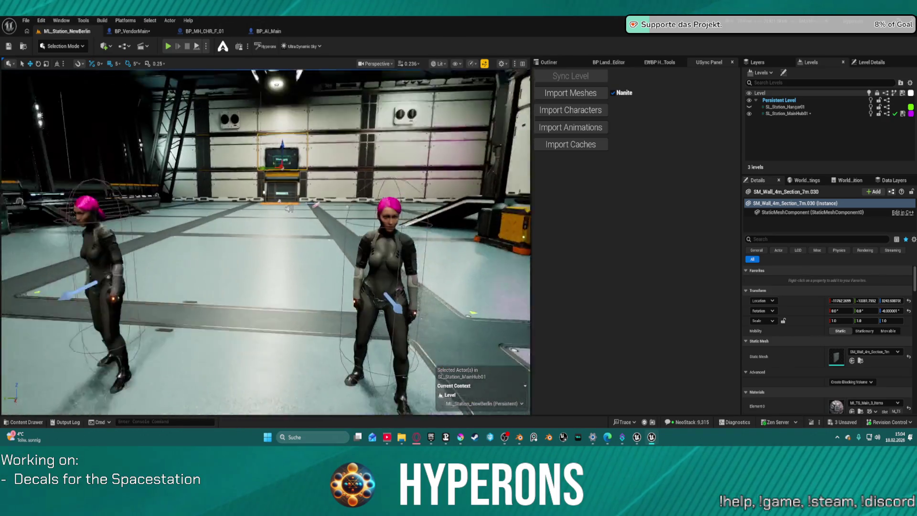
scroll(266, 242, "up", 10)
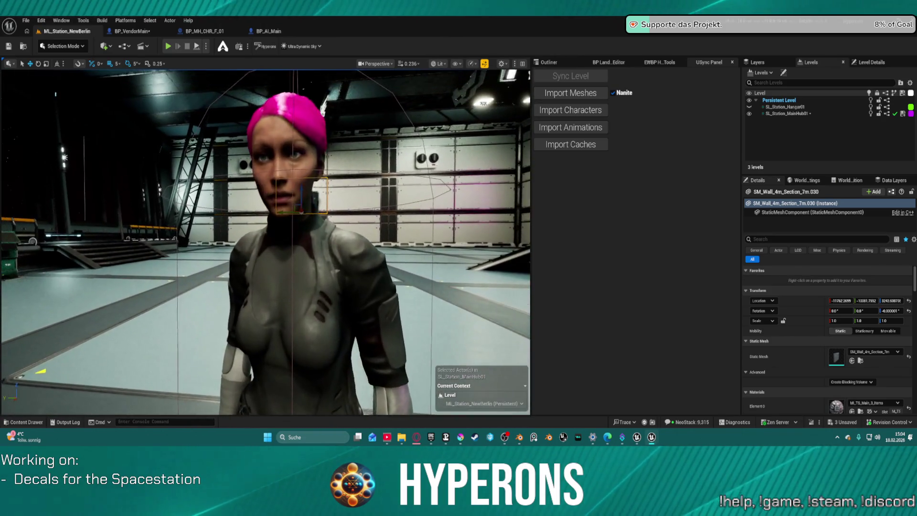
scroll(266, 242, "up", 10)
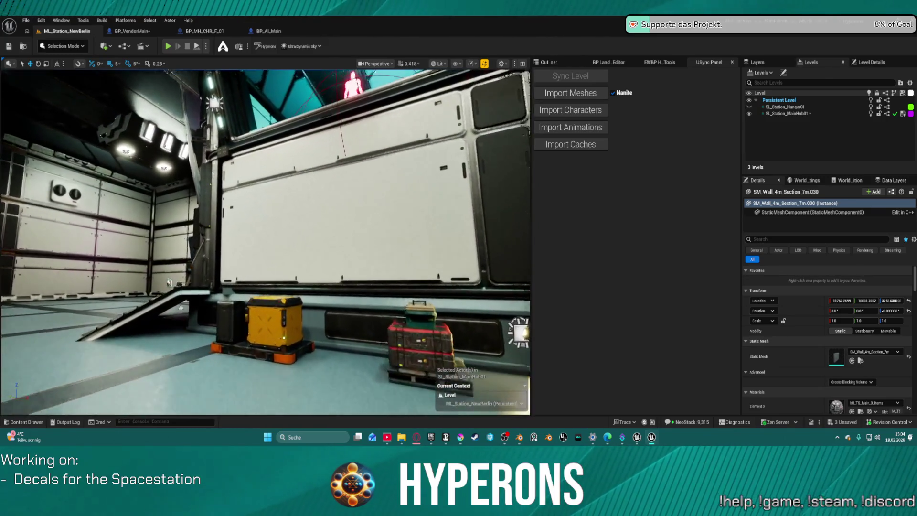
scroll(265, 242, "up", 3)
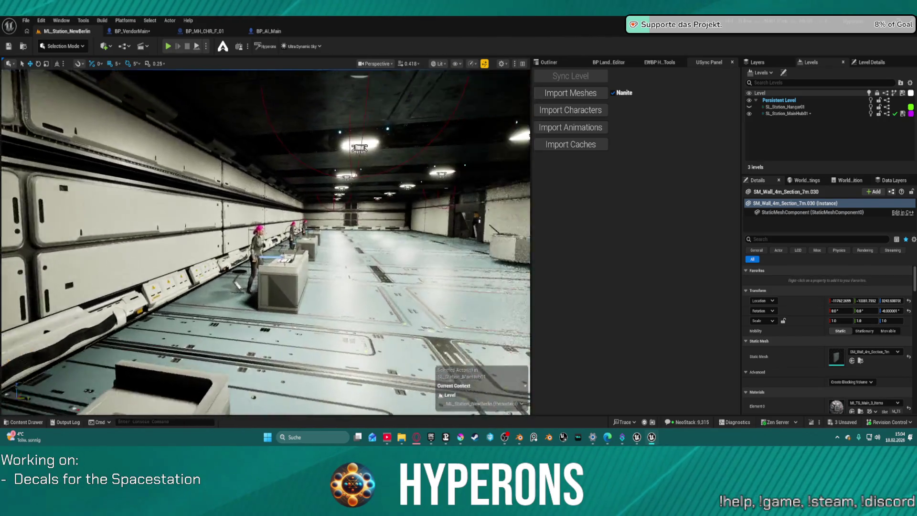
scroll(265, 241, "up", 10)
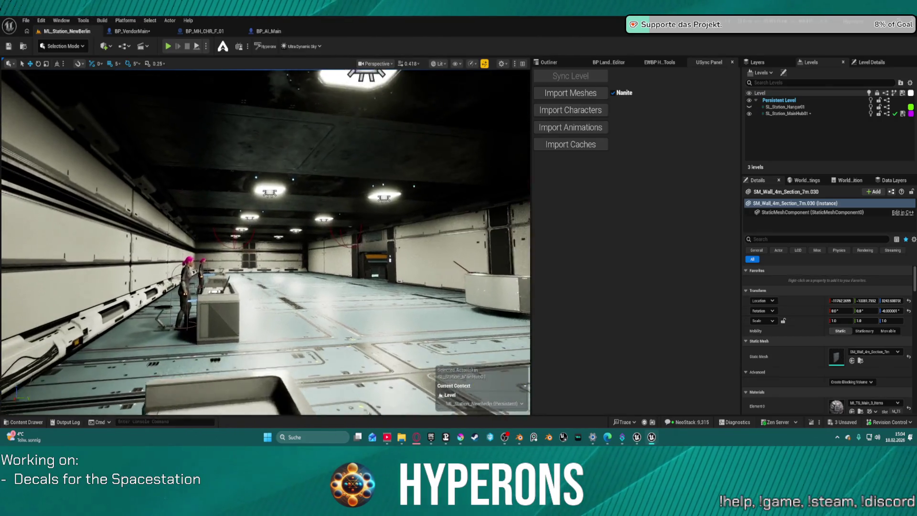
left_click_drag(266, 242, 382, 237)
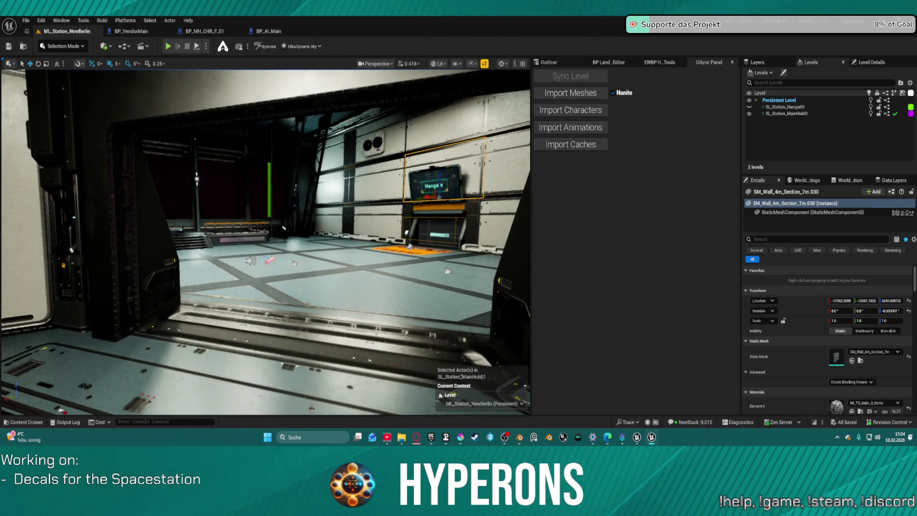
mouse_move(292, 247)
left_mouse_down()
mouse_move(248, 210)
mouse_move(287, 225)
mouse_move(293, 277)
mouse_move(227, 276)
left_mouse_up()
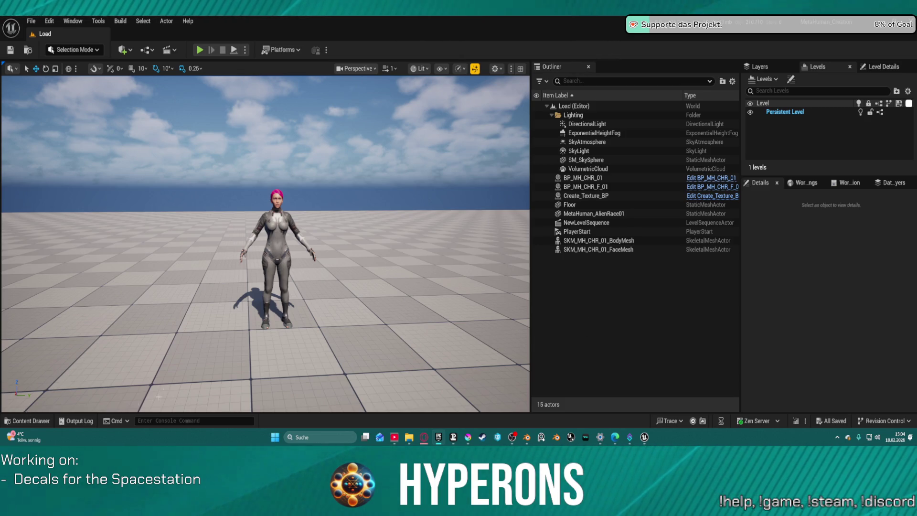
Reveal the MH_CHR_F_01 Clothing folder in File Explorer from the Content Drawer.
left_click(42, 421)
right_click(223, 238)
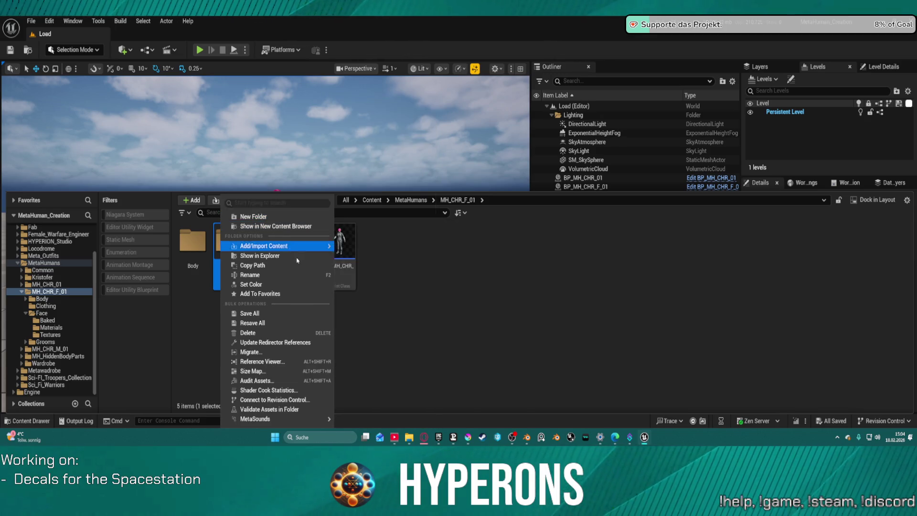
left_click(285, 260)
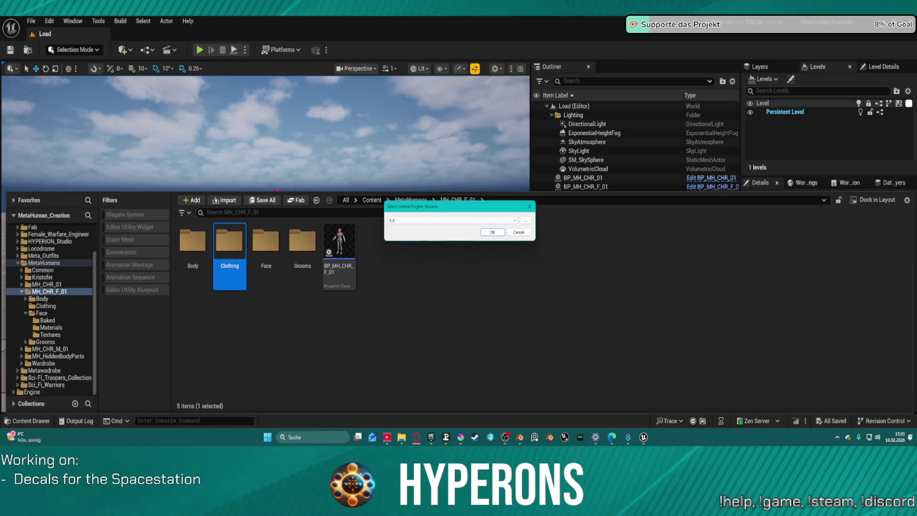
Keep engine version 5.6 and dismiss the Select Unreal Engine Version dialog.
left_click(514, 221)
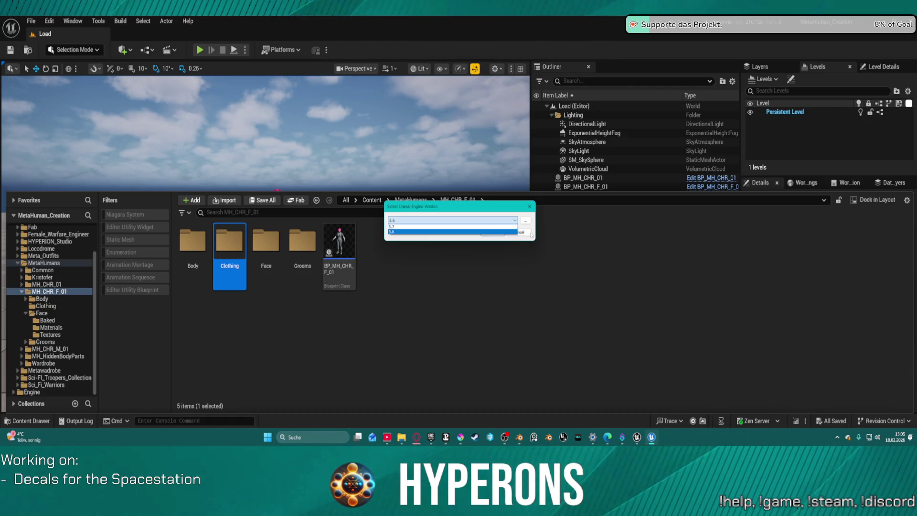
left_click(532, 207)
left_click(532, 208)
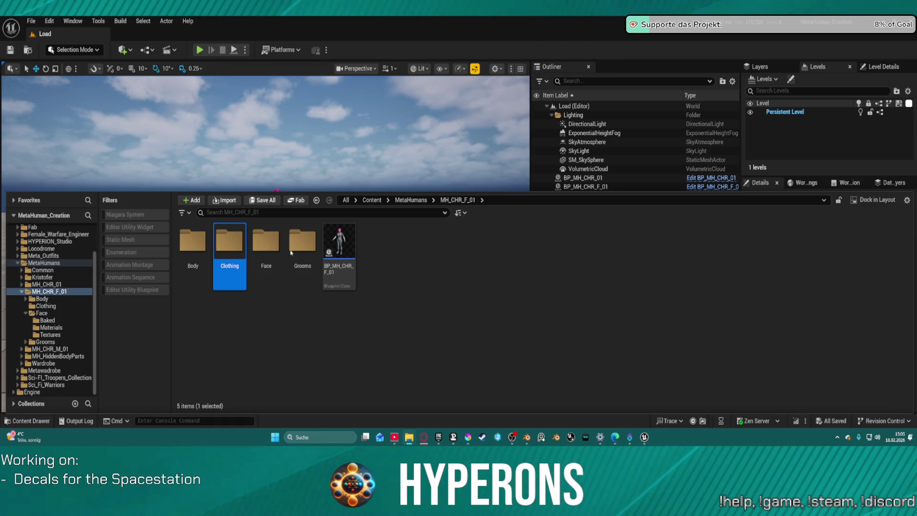
Launch GitHub Desktop via a Start menu search for 'github' and move its window aside.
key("super")
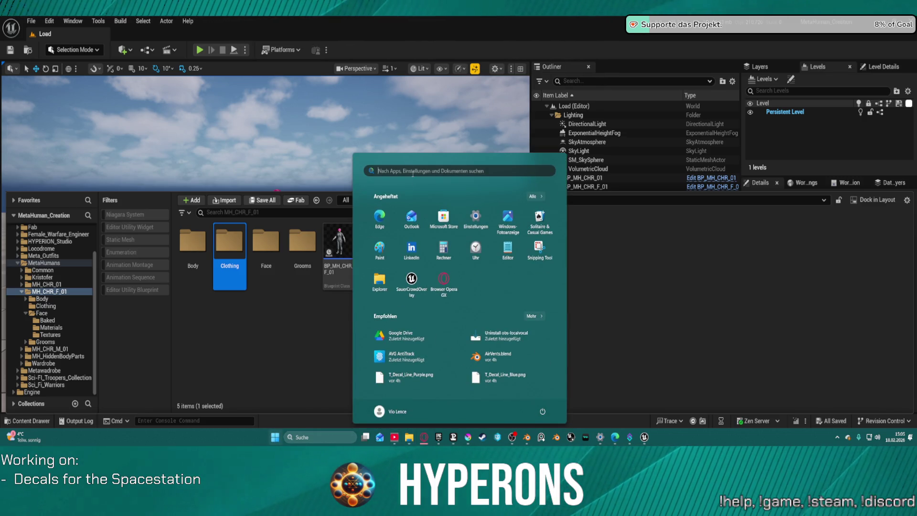
type("github")
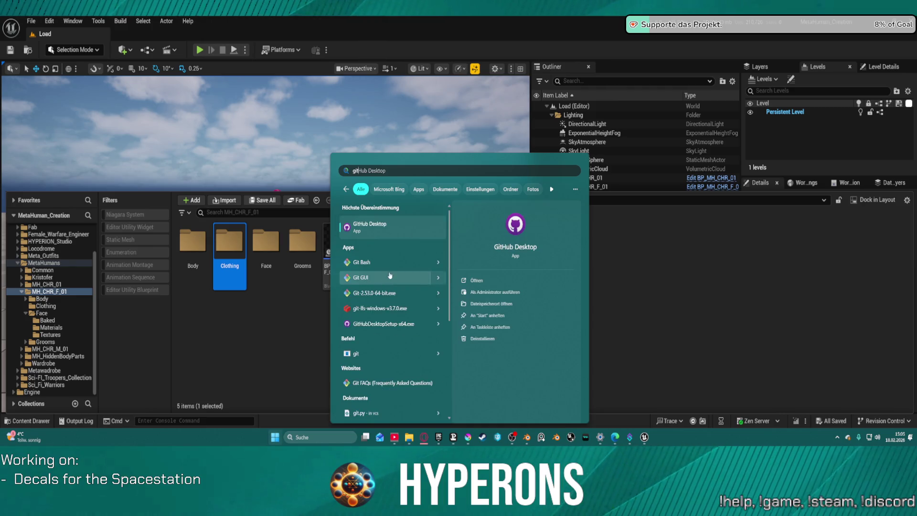
left_click(374, 227)
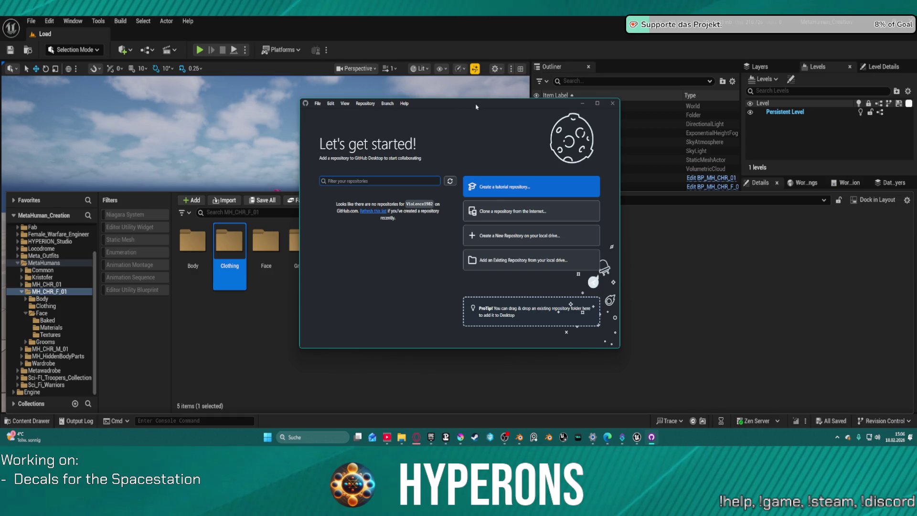
left_click_drag(475, 104, 916, 96)
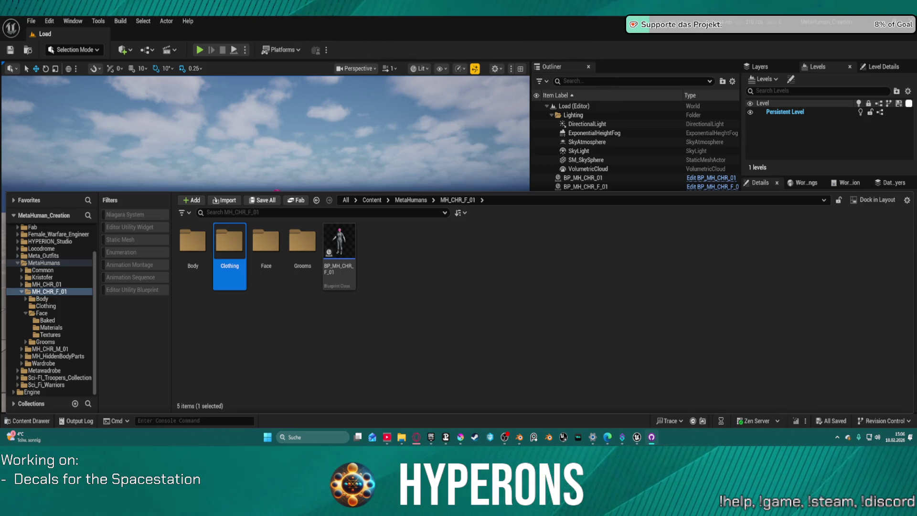
Confirm MetaHuman_Creation shows no local changes, then return to Unreal's Load level.
left_click(651, 437)
mouse_move(624, 32)
left_mouse_down()
mouse_move(703, 168)
mouse_move(714, 153)
left_mouse_up()
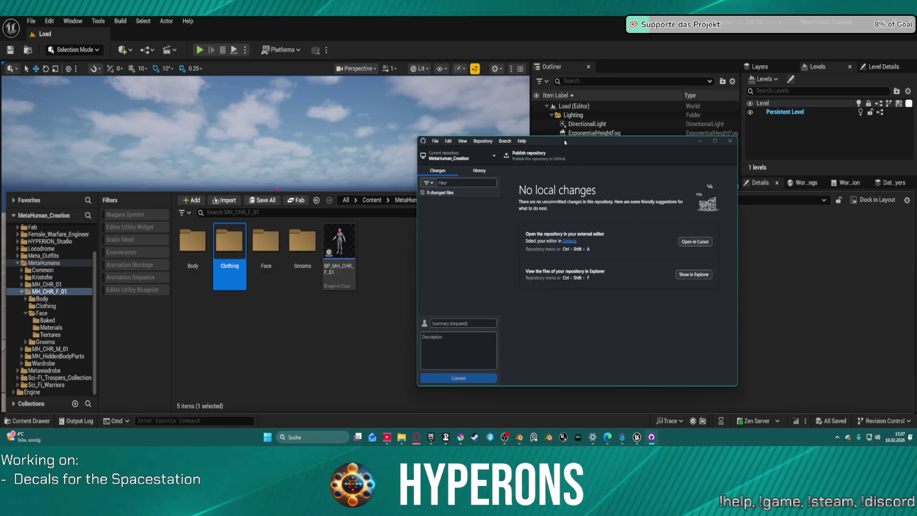
left_click_drag(568, 141, 658, 125)
left_click(368, 114)
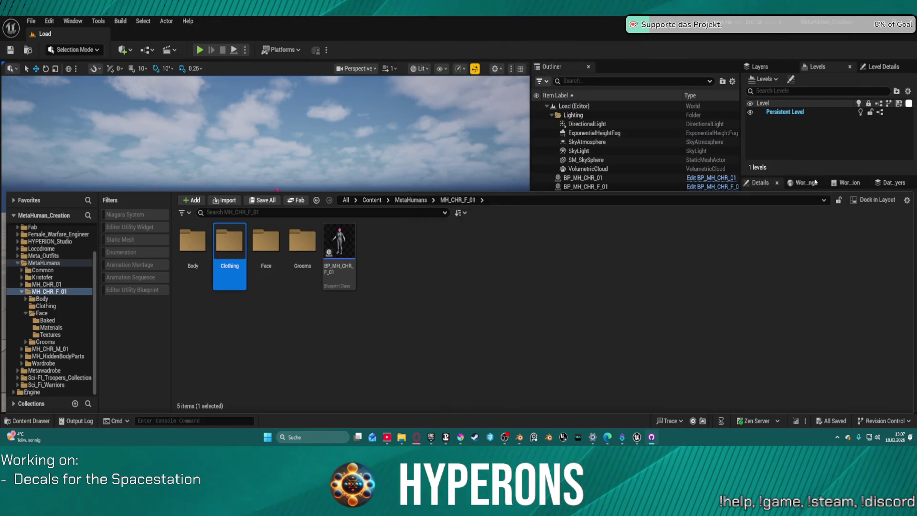
left_click(367, 114)
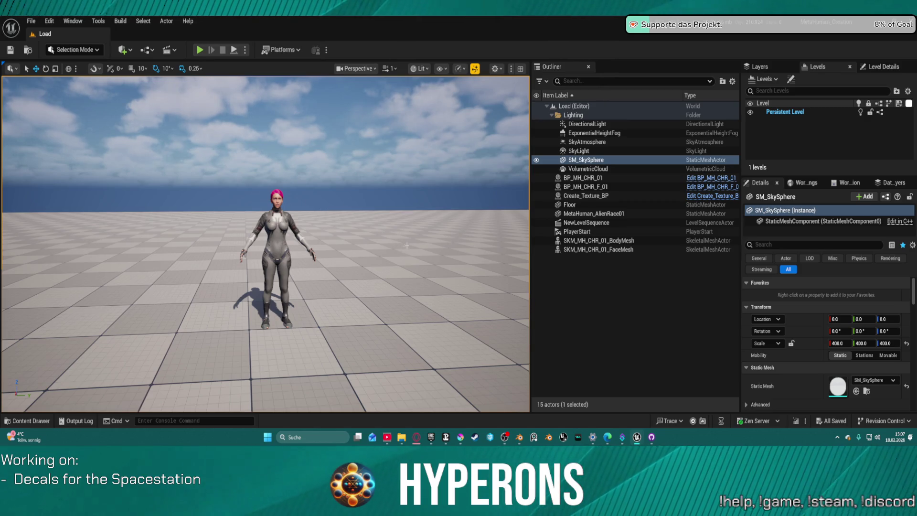
Nudge BP_MH_CHR_F_01 further right along Y, save the Load level, and bring GitHub Desktop forward.
left_click(123, 50)
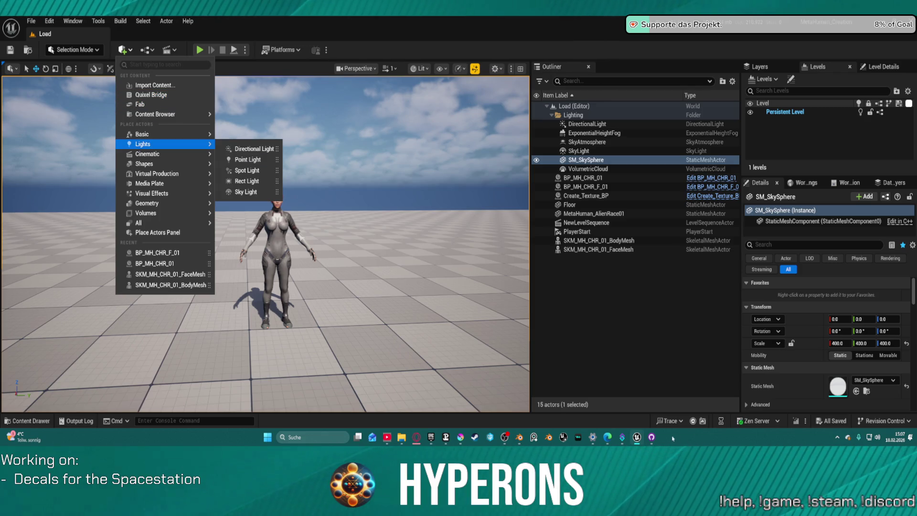
key("Escape")
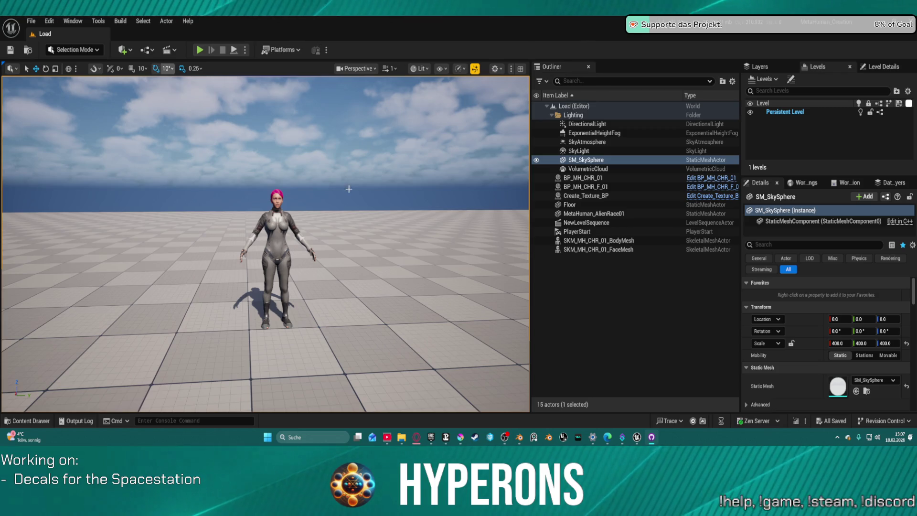
left_click(585, 186)
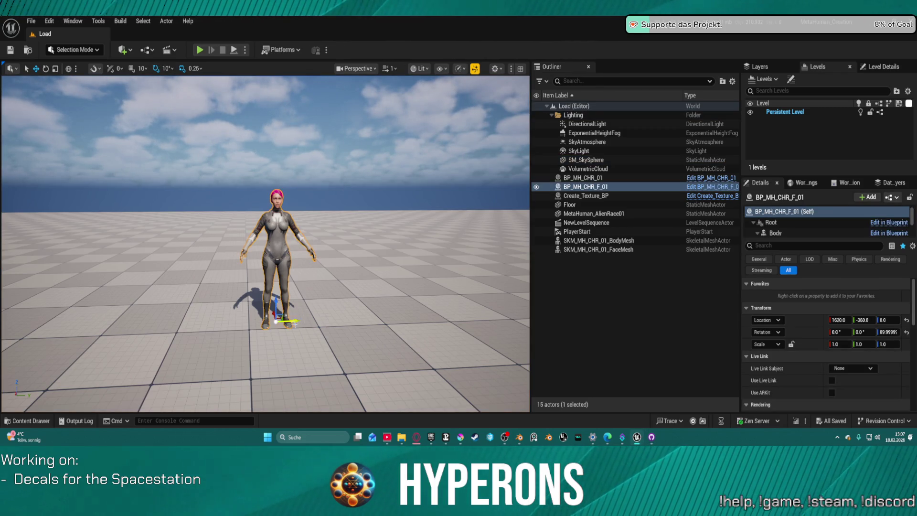
left_click_drag(863, 319, 889, 320)
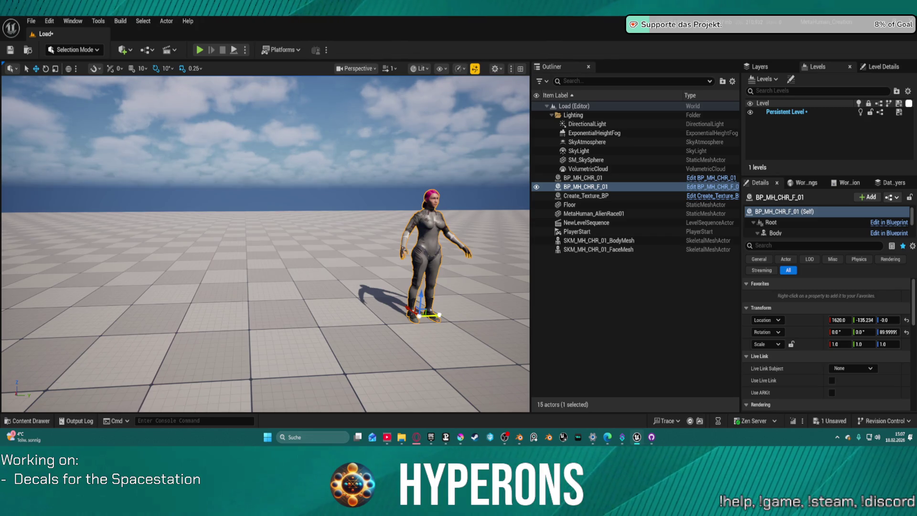
left_click(10, 50)
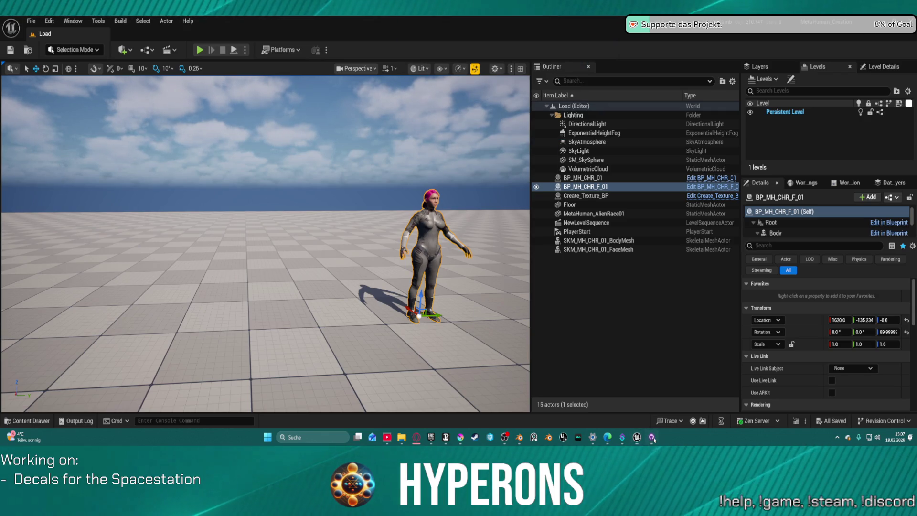
mouse_move(476, 13)
left_mouse_down()
mouse_move(445, 27)
mouse_move(494, 71)
mouse_move(491, 93)
left_mouse_up()
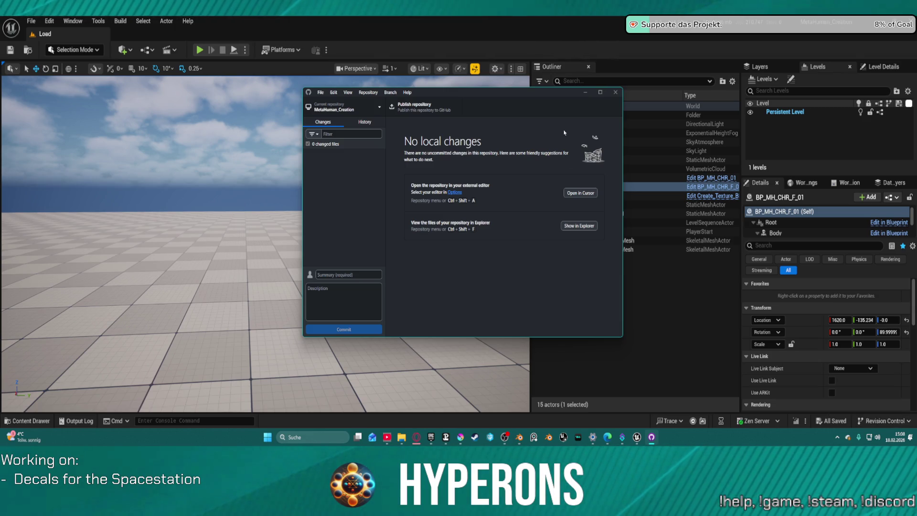
Select all three stray .uasset changes, confirm Discard all changes, then view the Hangar 01 decal in Krita.
key("alt+Tab")
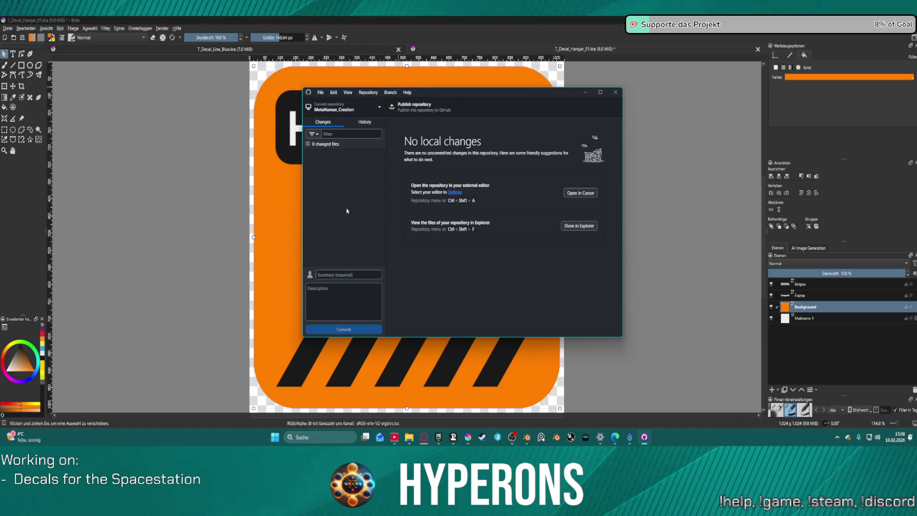
left_click(349, 231)
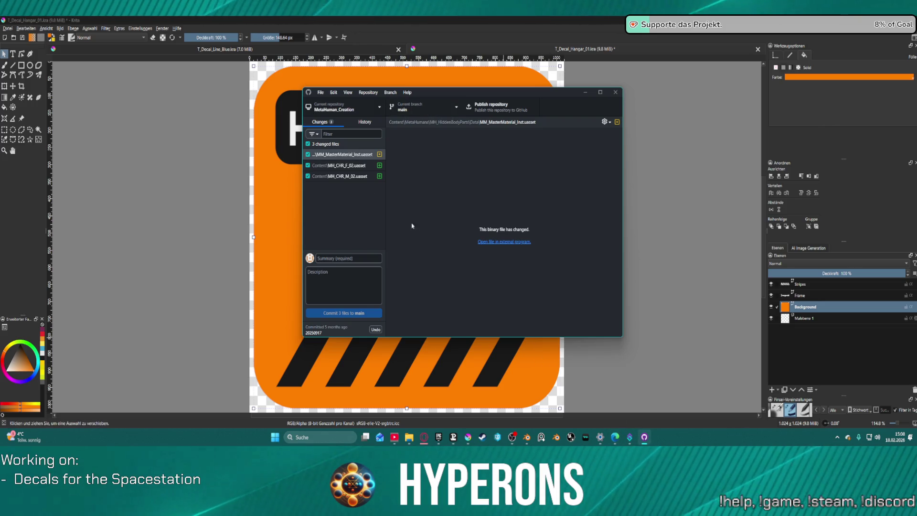
left_click(342, 154)
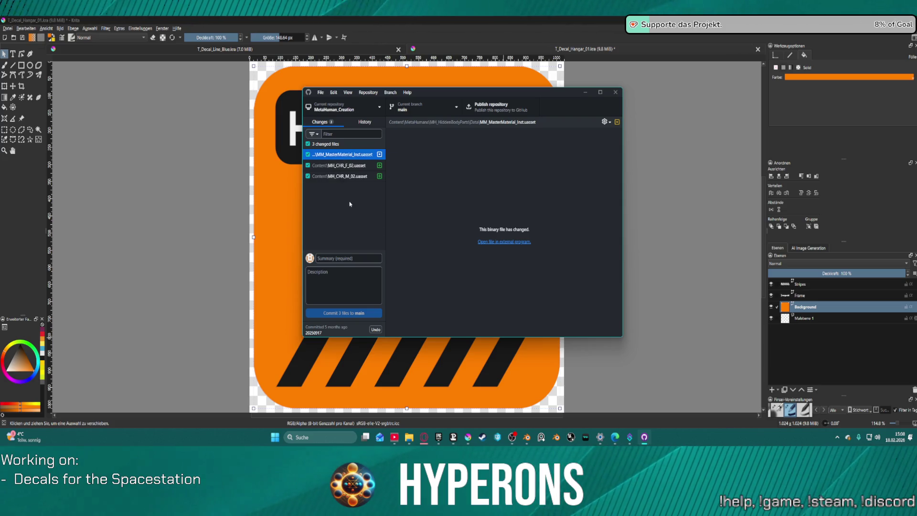
key("ctrl+a")
right_click(344, 165)
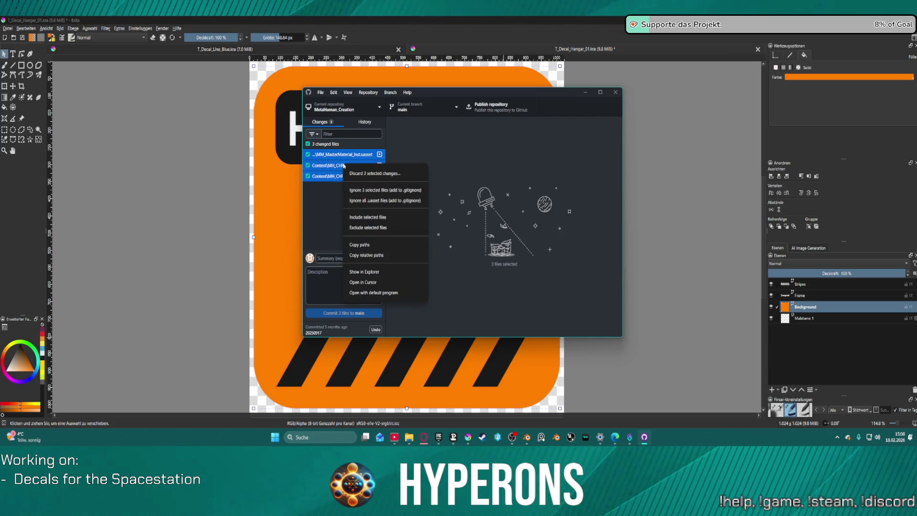
left_click(402, 175)
left_click(478, 253)
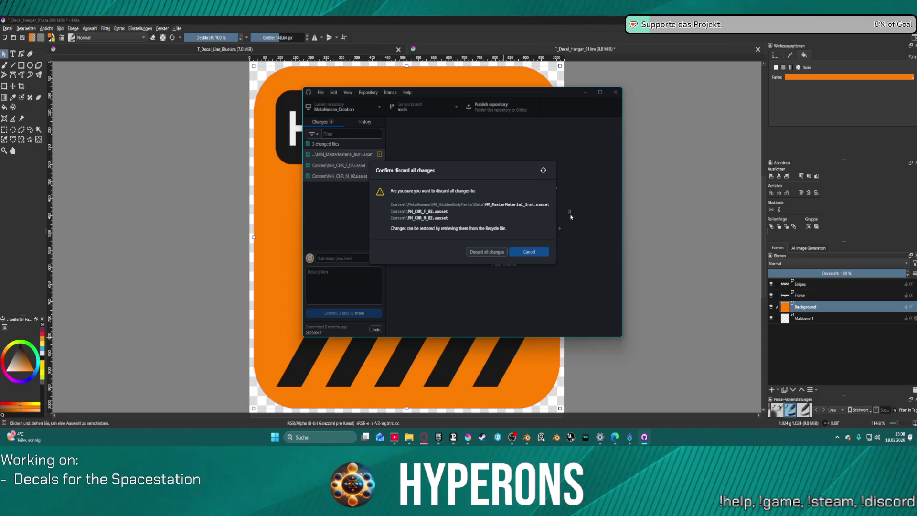
left_click(702, 107)
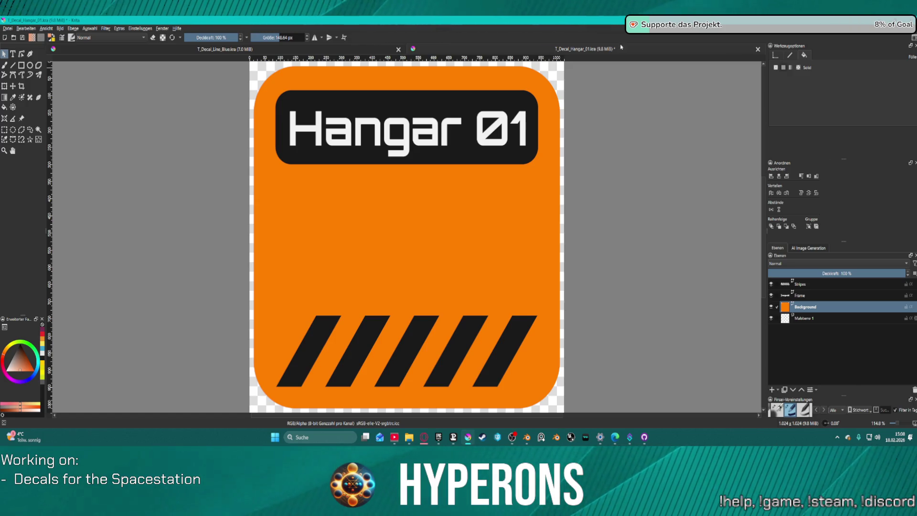
Bring GitHub Desktop back over Krita to see the corrupt loose object error.
left_click(645, 437)
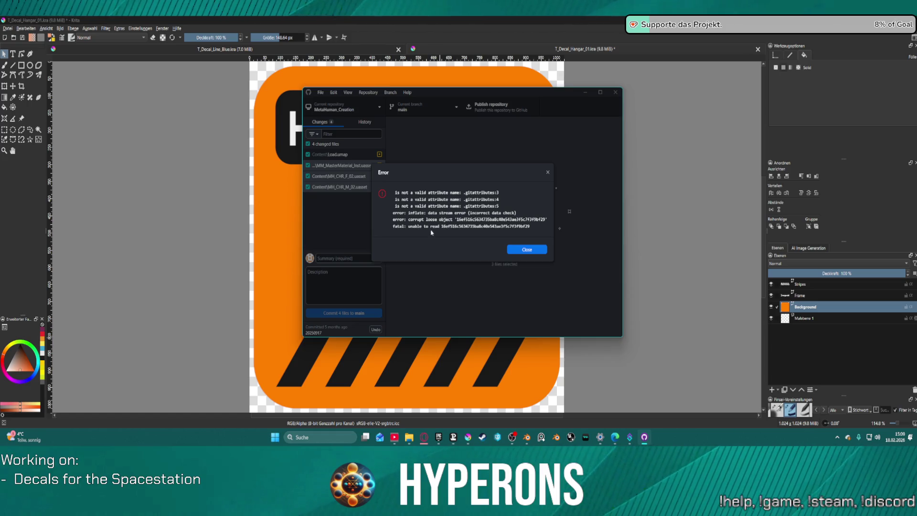
Retry discarding the three asset changes, then discard Content\Load.umap with future confirmations disabled.
left_click(527, 249)
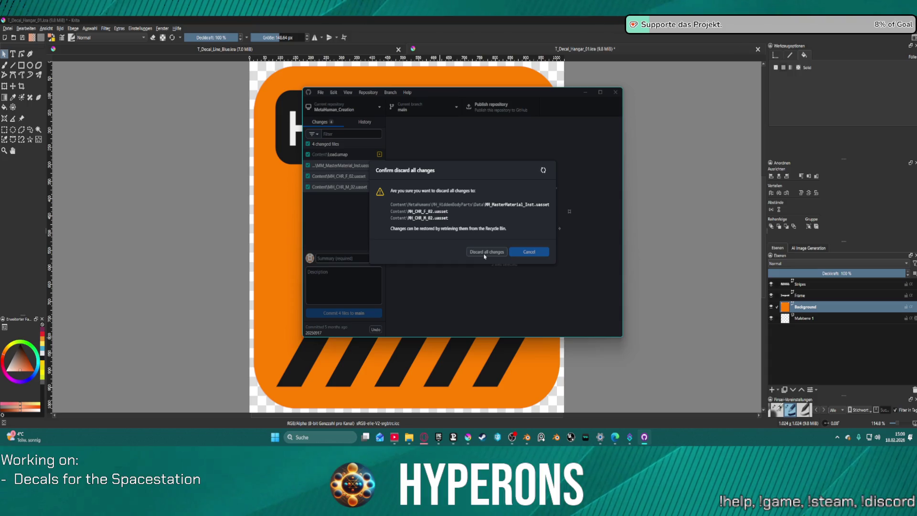
left_click(484, 254)
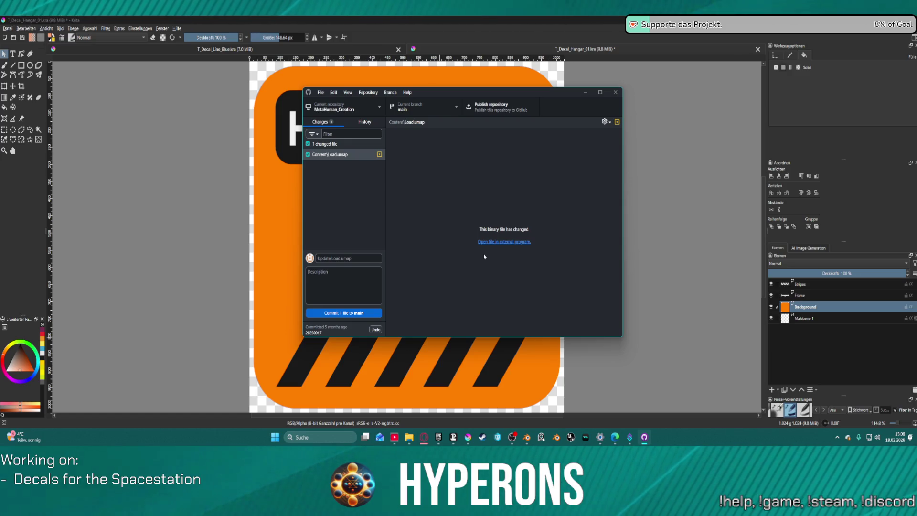
left_click(340, 156)
right_click(340, 156)
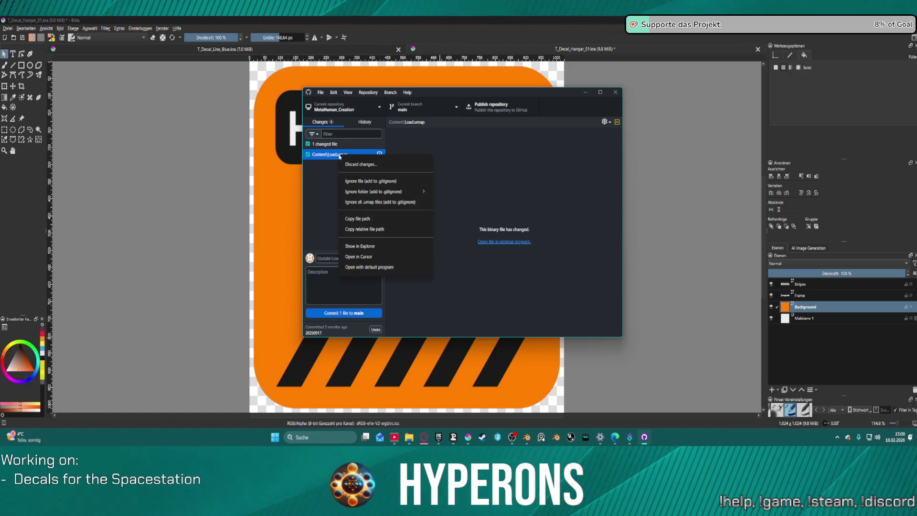
left_click(362, 164)
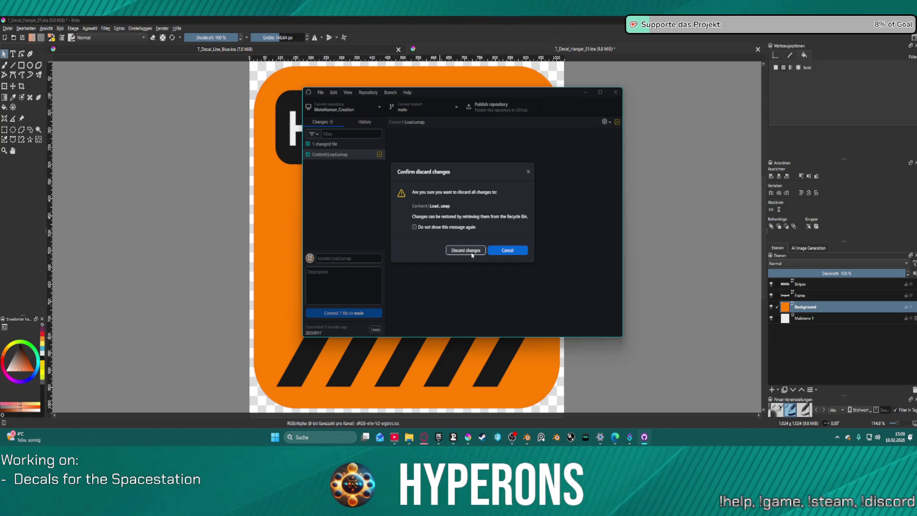
left_click(414, 226)
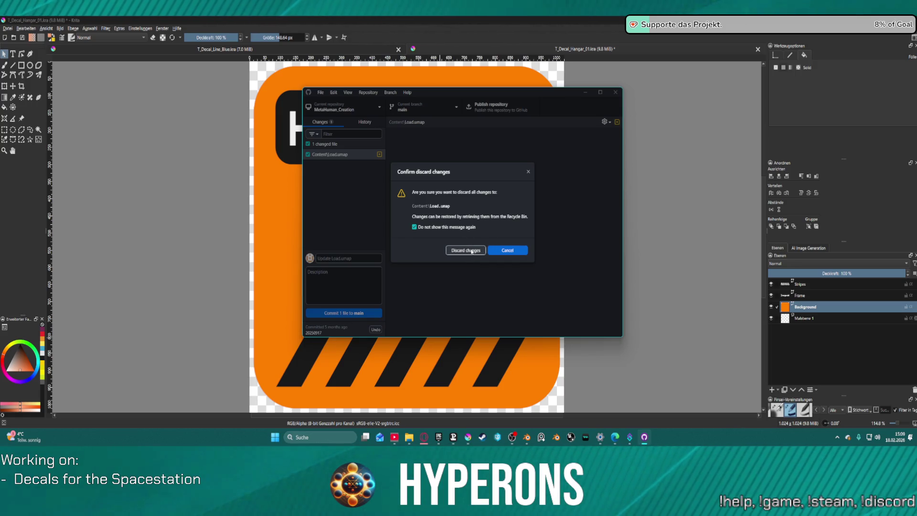
left_click(472, 250)
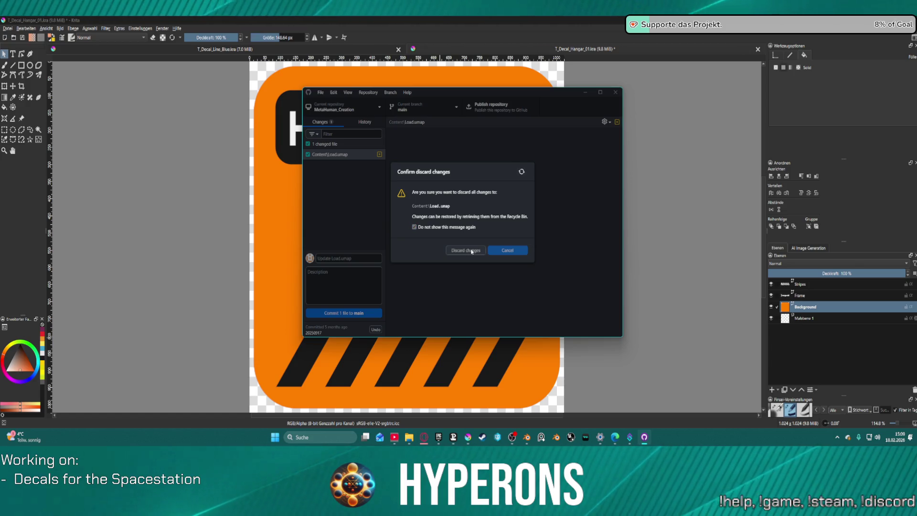
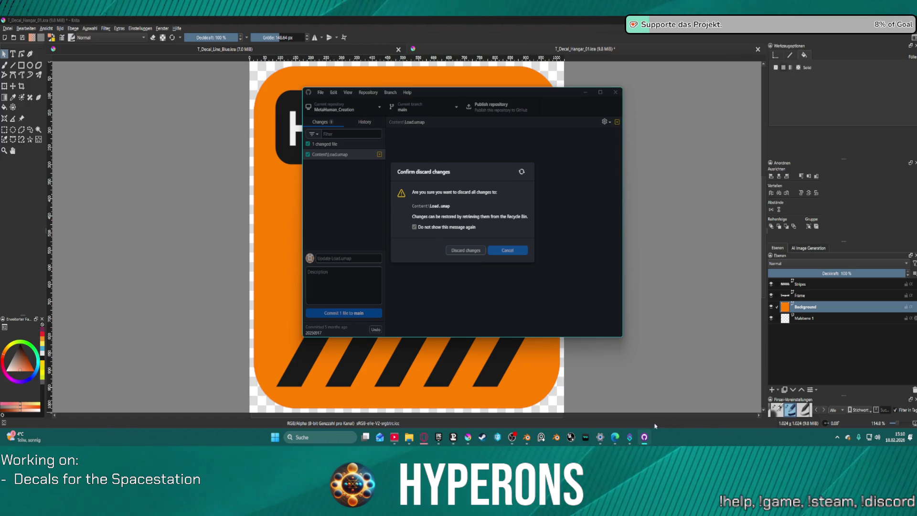
Discard the Content/Load.umap change in GitHub Desktop and minimize the window.
key("alt+Tab")
key("alt+Tab")
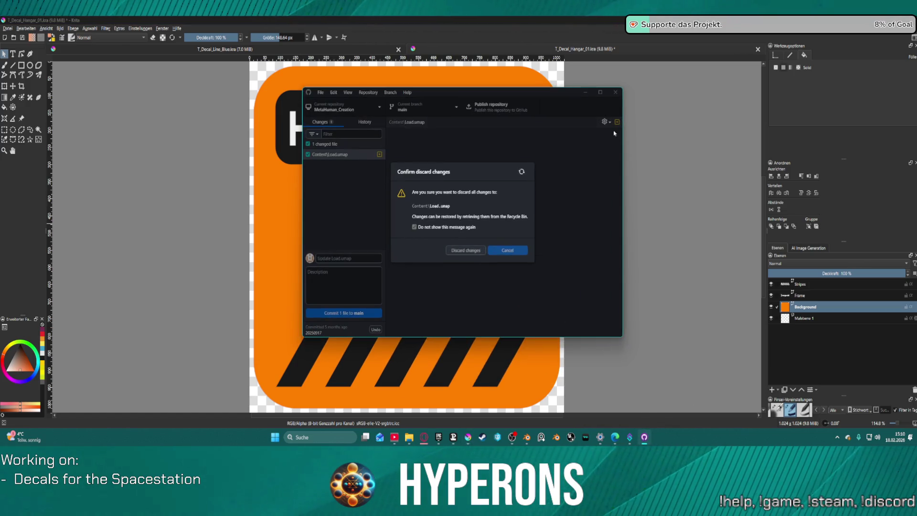
left_click(585, 92)
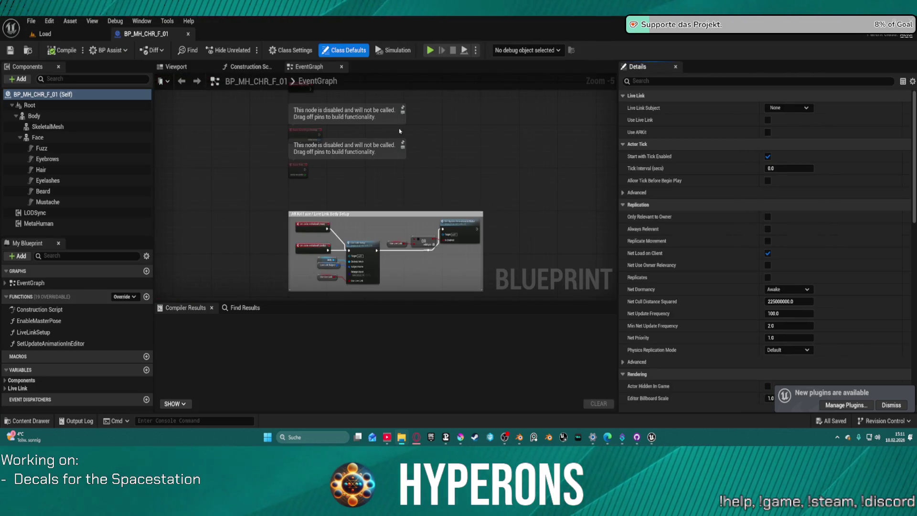
Close the BP_MH_CHR_F_01 Blueprint tab to return to the Load level.
middle_click(151, 33)
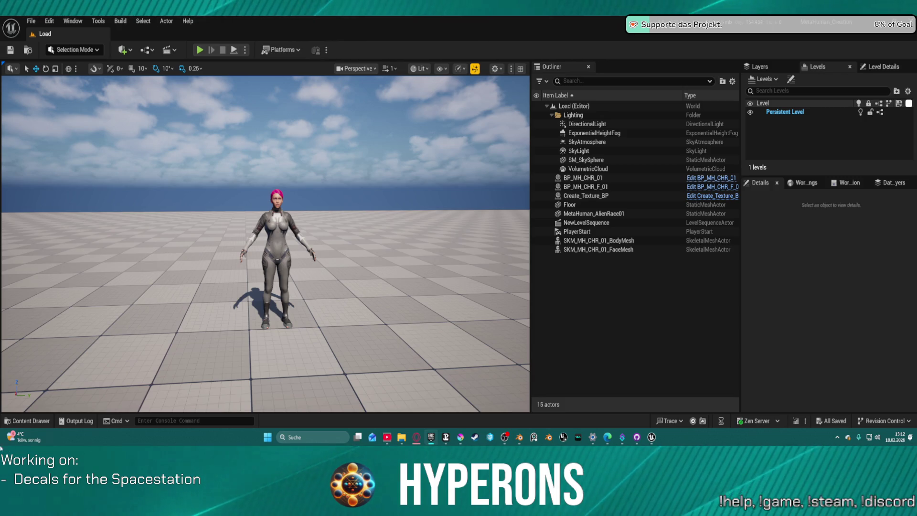
key("alt+Tab")
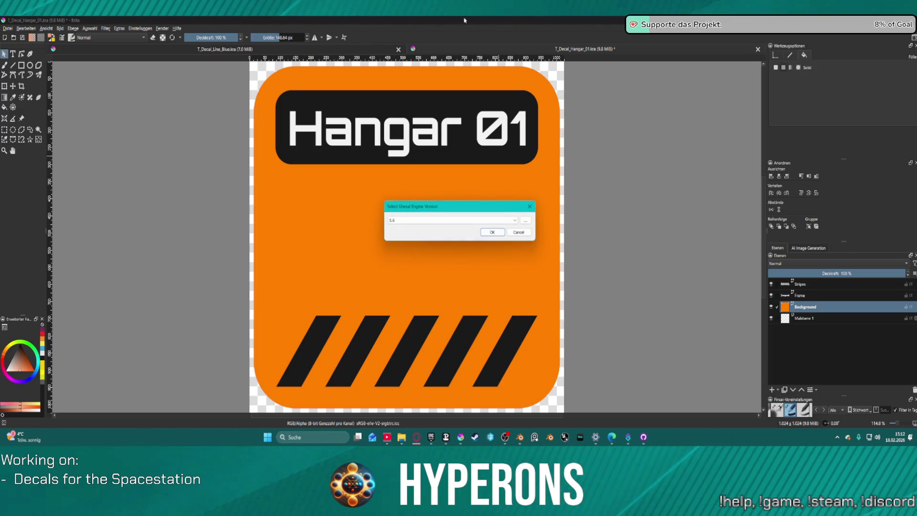
Associate the project with Unreal Engine version 5.7 and confirm.
left_click(448, 220)
left_click(449, 227)
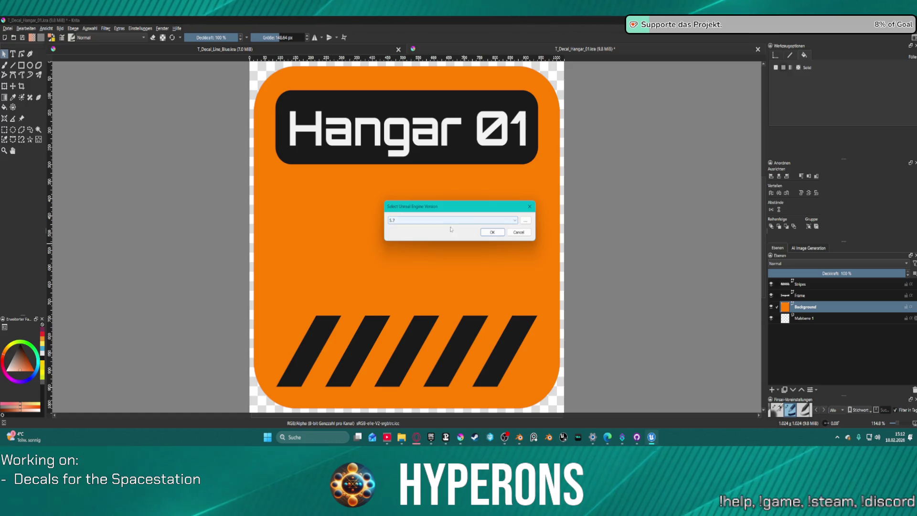
left_click(492, 232)
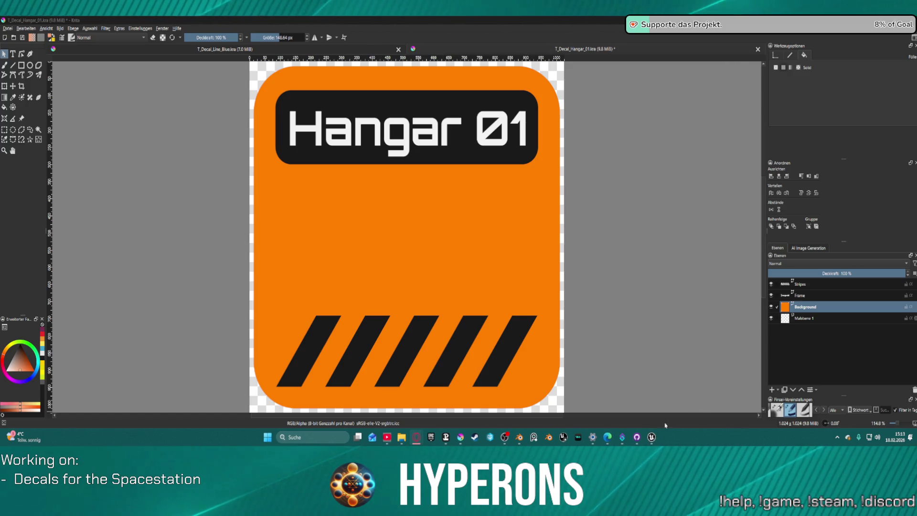
Close the running MetaHuman_Creation editor and tick 'Don't show this again' on the update prompt.
mouse_move(655, 440)
left_click(678, 393)
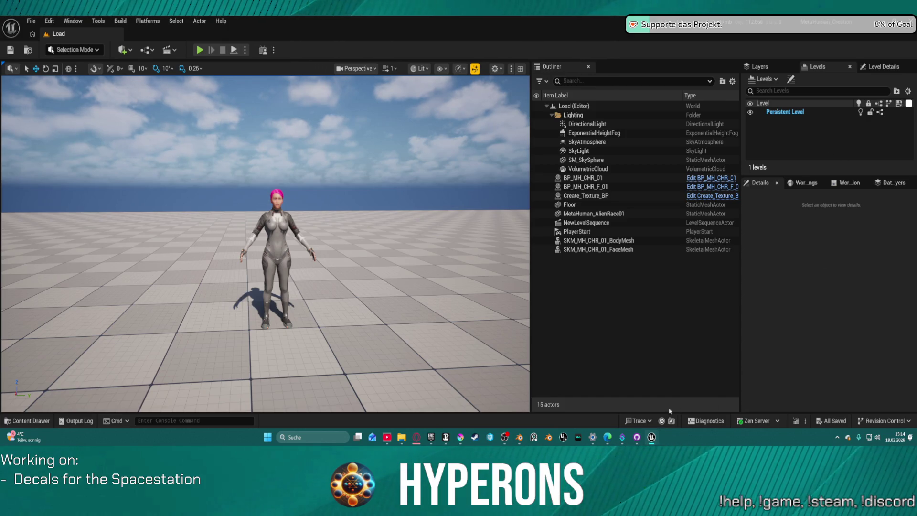
mouse_move(652, 437)
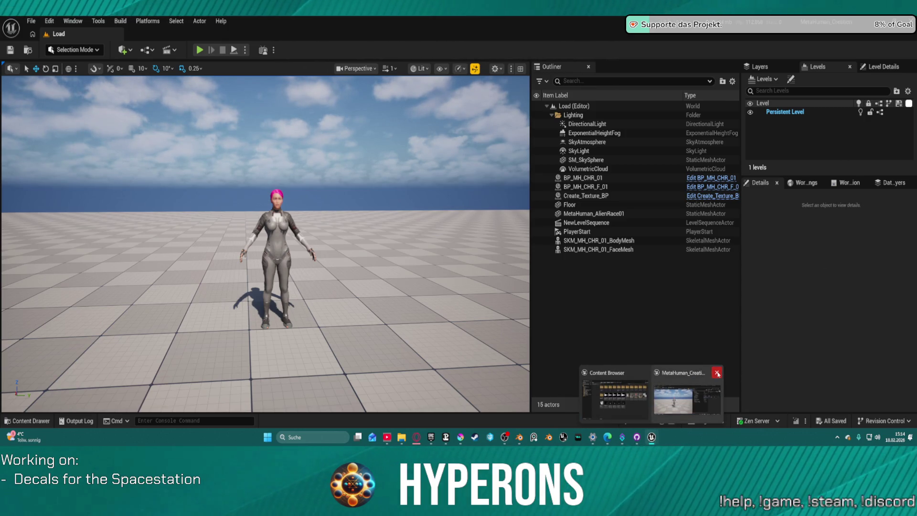
left_click(717, 373)
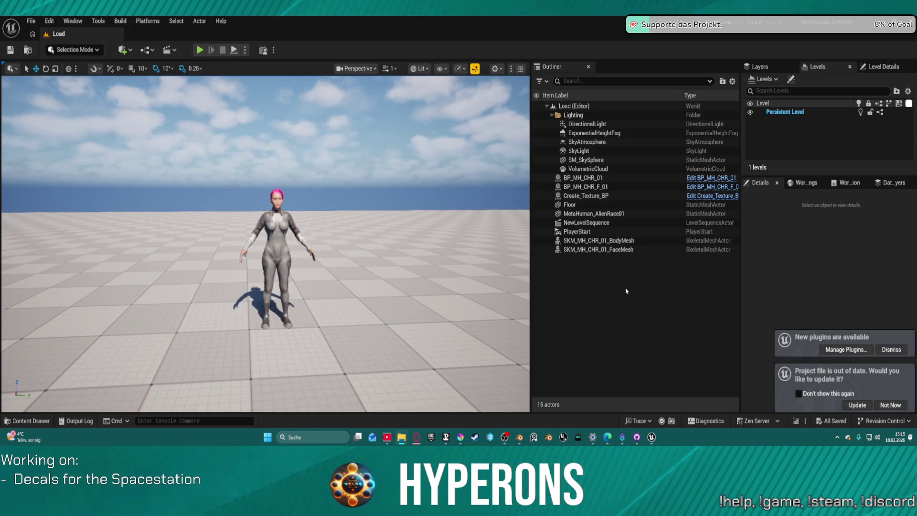
left_click(799, 393)
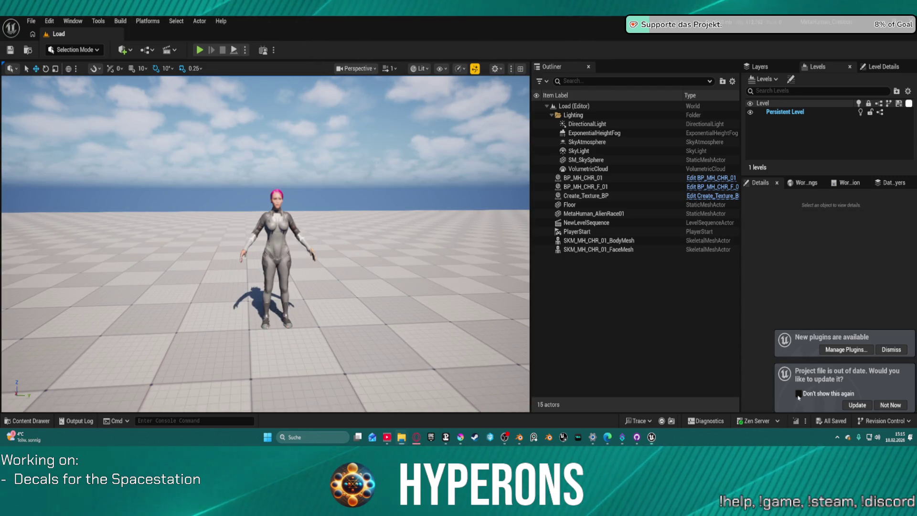
Update the project file, dismiss the New plugins notice, and close the launcher's activity window.
left_click(857, 404)
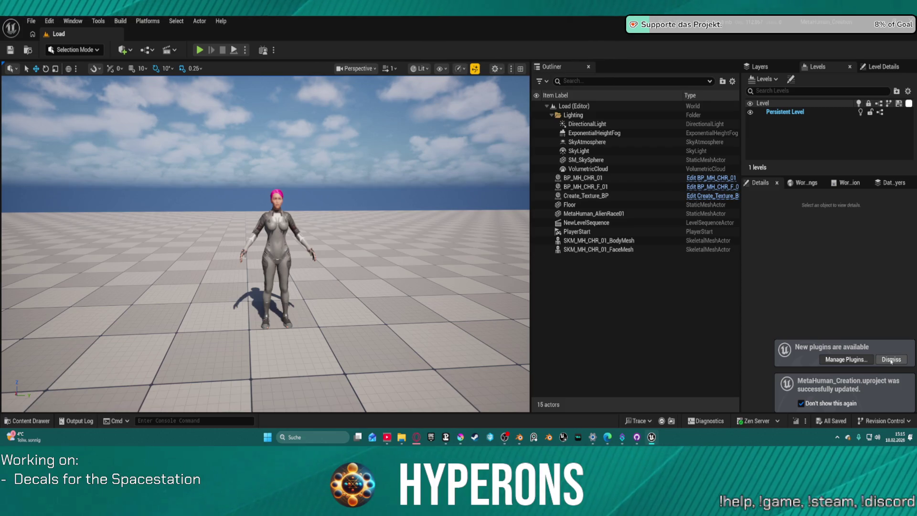
left_click(848, 360)
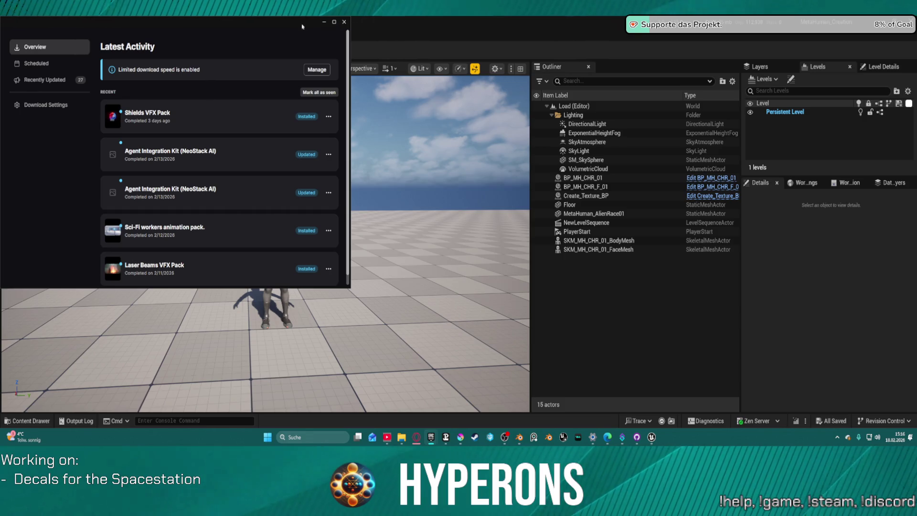
left_click(345, 22)
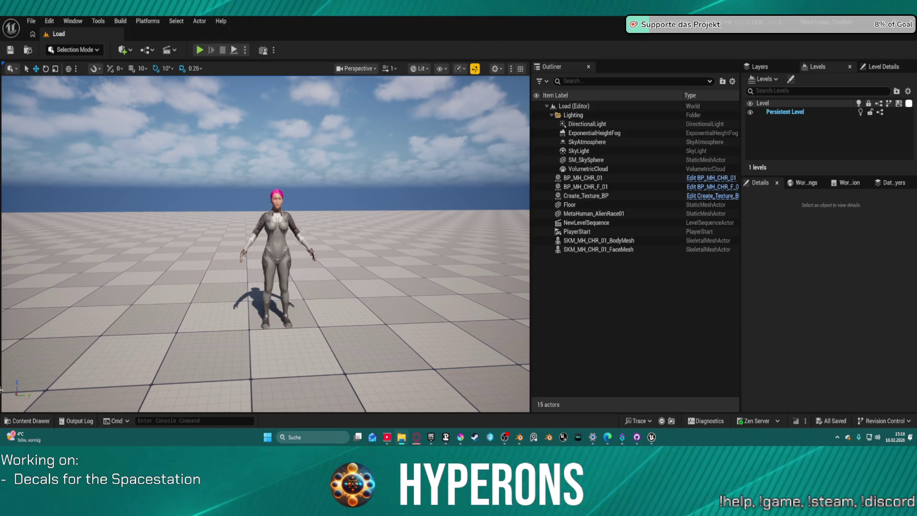
Open the Content Drawer showing the MetaHumans/MH_CHR_F_01 folder.
left_click(28, 422)
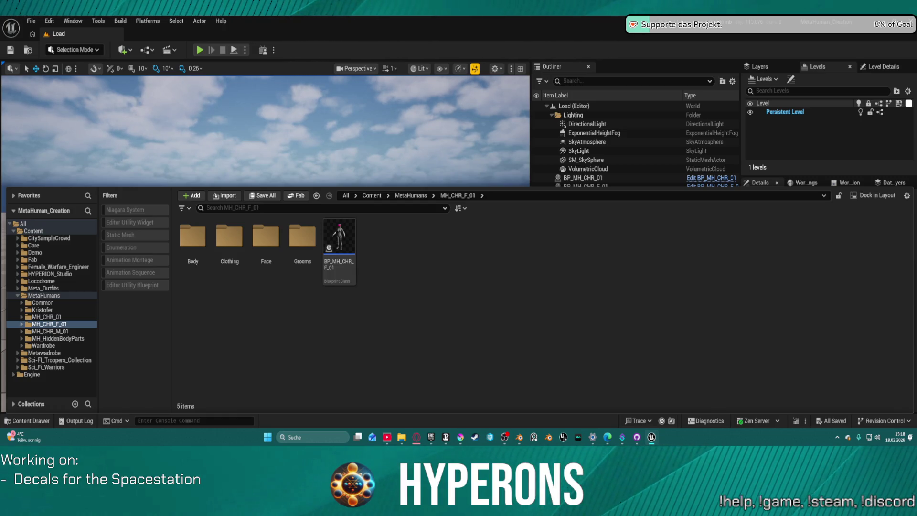
key("ctrl+space")
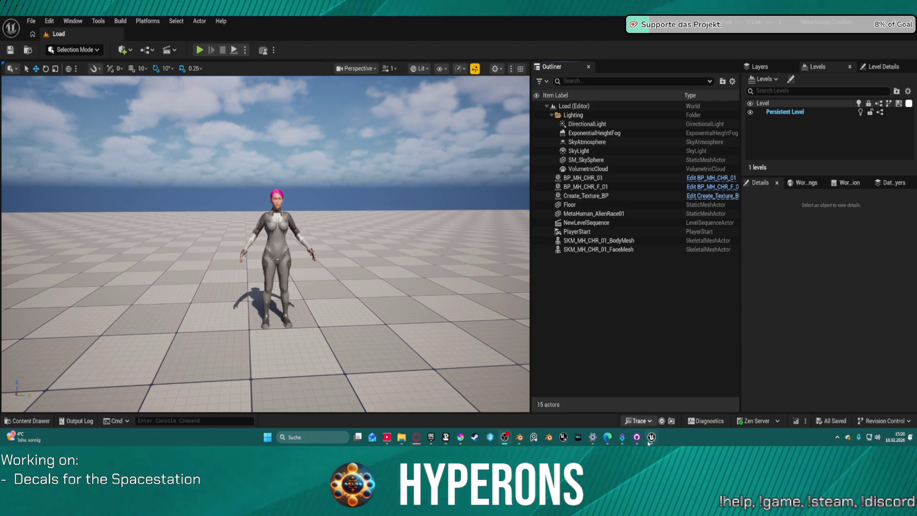
Bring the Hyperons editor forward on its LoadMap level and open the Content Drawer.
mouse_move(651, 437)
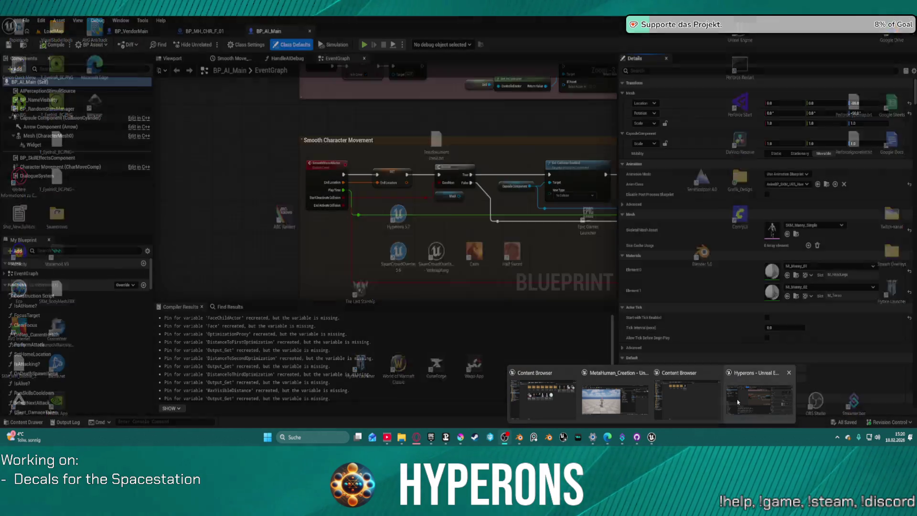
left_click(738, 403)
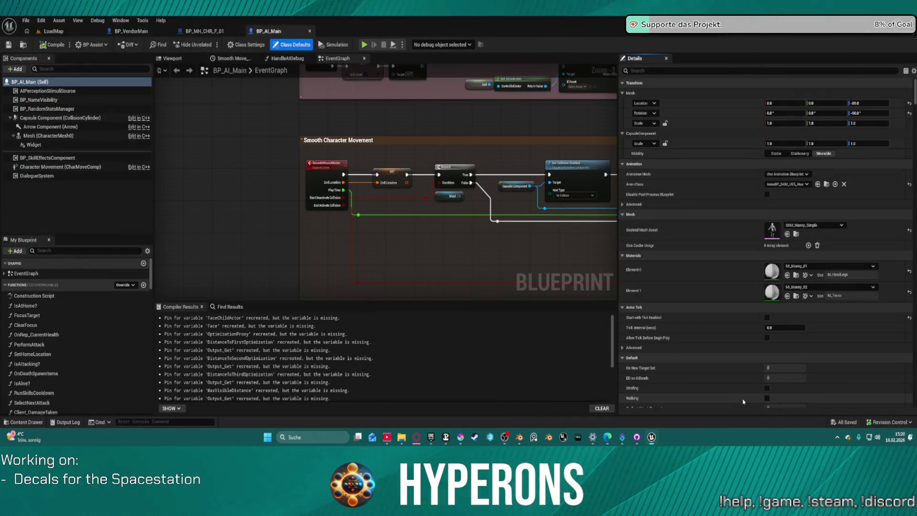
left_click(45, 30)
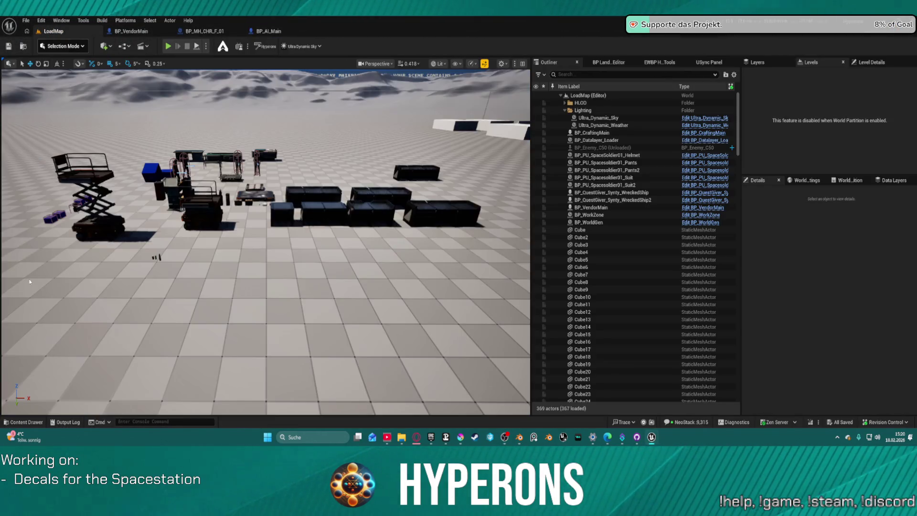
left_click(32, 422)
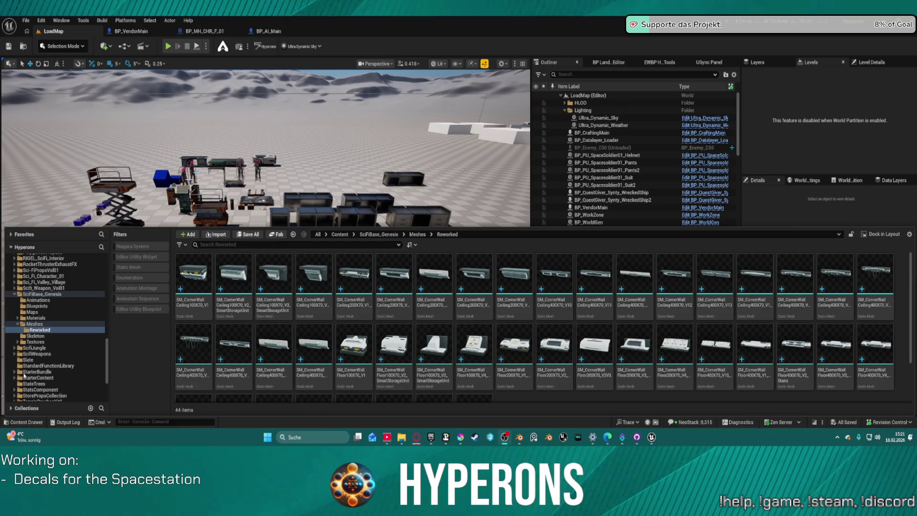
Open the MetaHumans/MH_CHR_M_02 folder in the Content Browser.
scroll(33, 368, "down", 5)
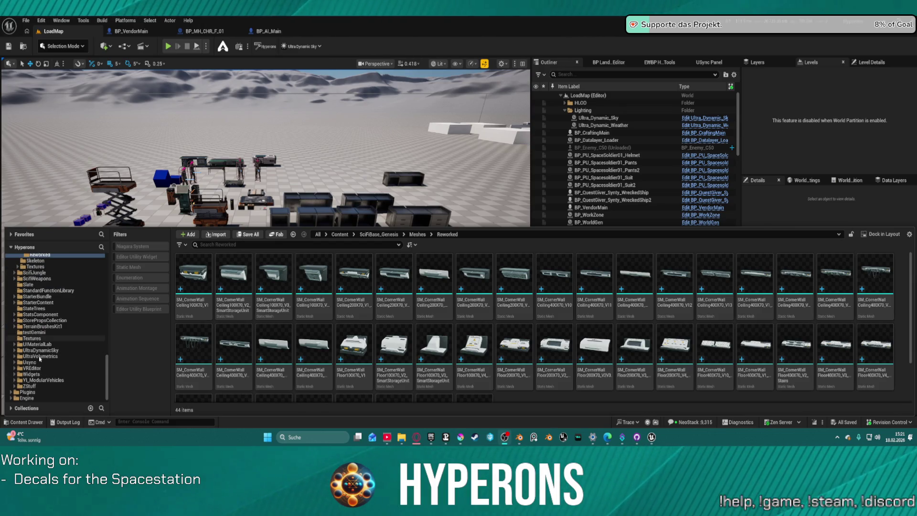
scroll(40, 358, "up", 8)
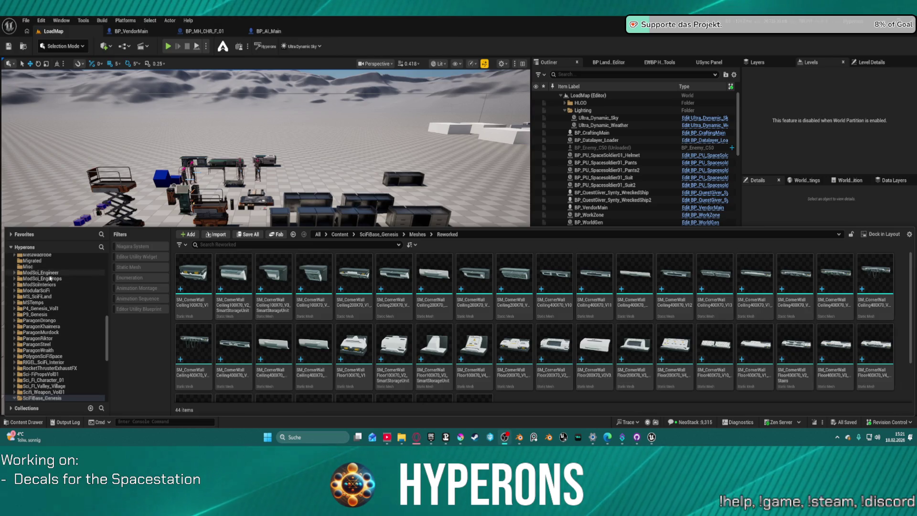
scroll(52, 306, "up", 2)
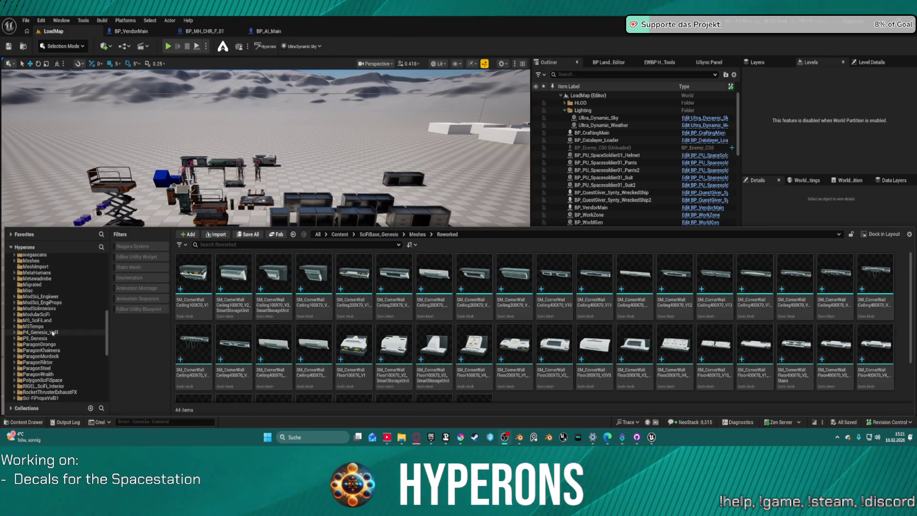
left_click(34, 272)
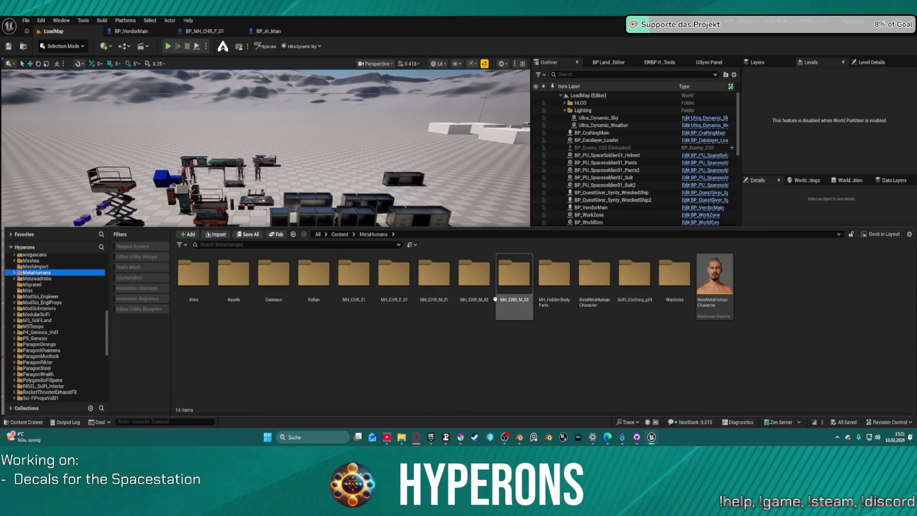
double_click(474, 276)
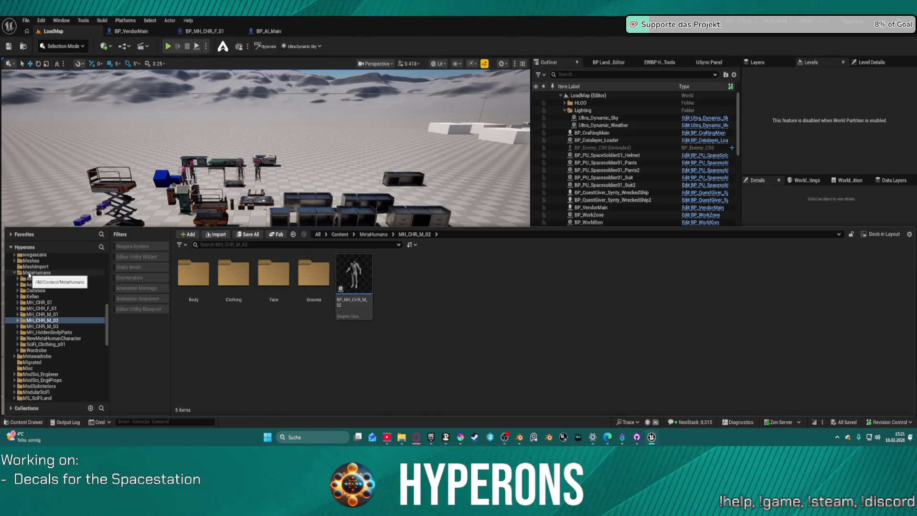
Switch to the MetaHuman_Creation project editor.
mouse_move(505, 446)
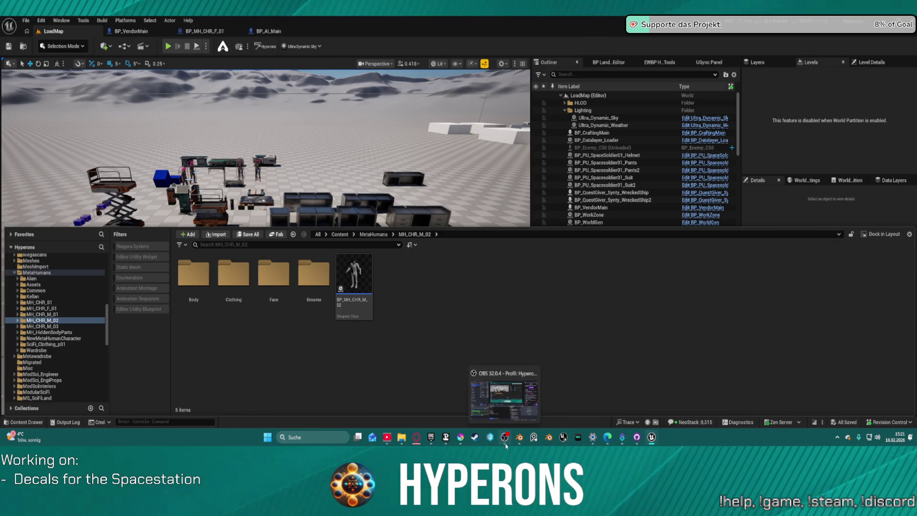
mouse_move(652, 441)
left_click(626, 419)
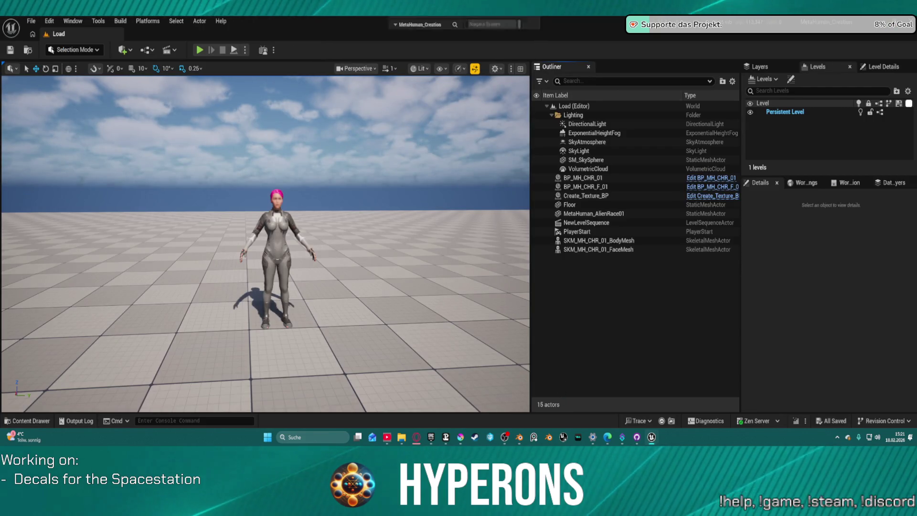
Maximize the Content Browser, view MH_CHR_M_01, then go up to the Content folder.
left_click(458, 151)
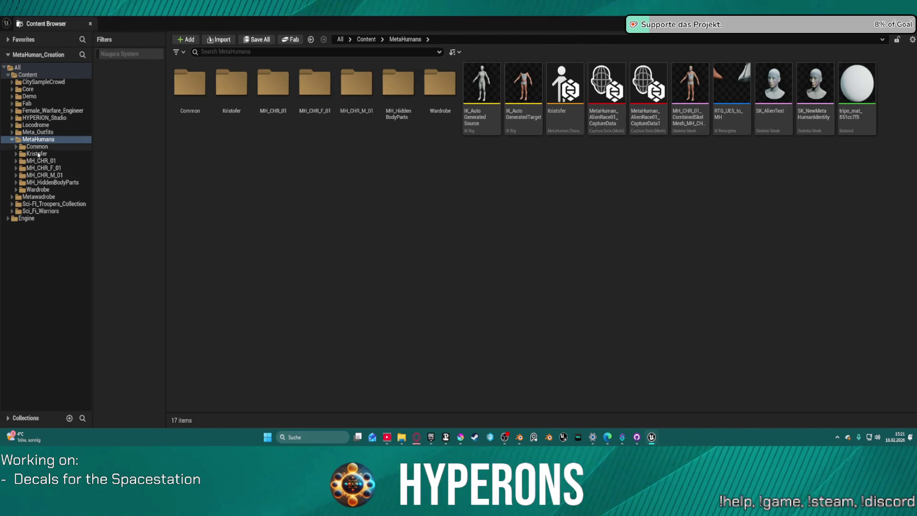
left_click(45, 175)
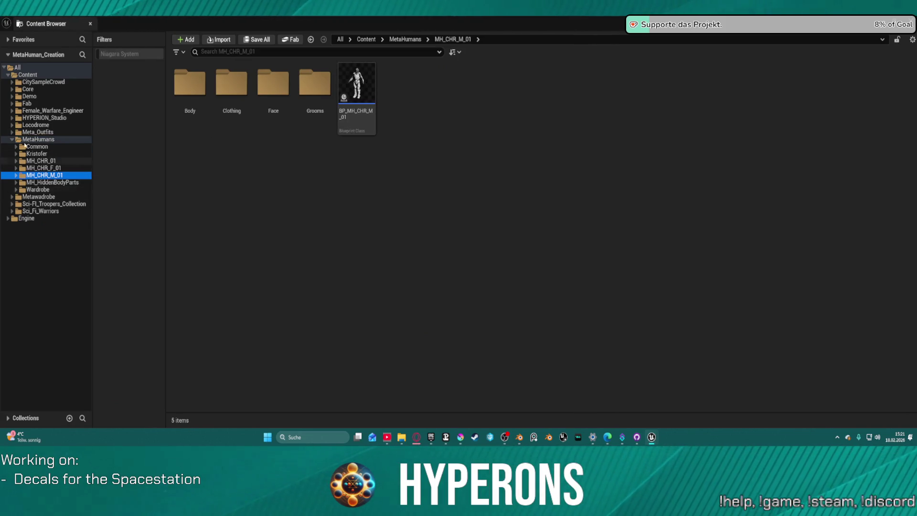
left_click(72, 75)
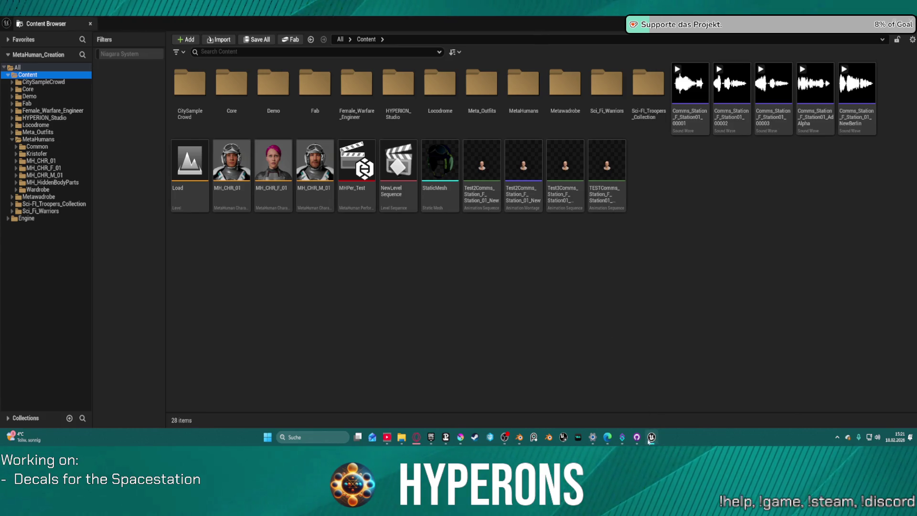
In the Hyperons editor, open the MetaHumans/MH_CHR_M_02 character folder.
mouse_move(649, 440)
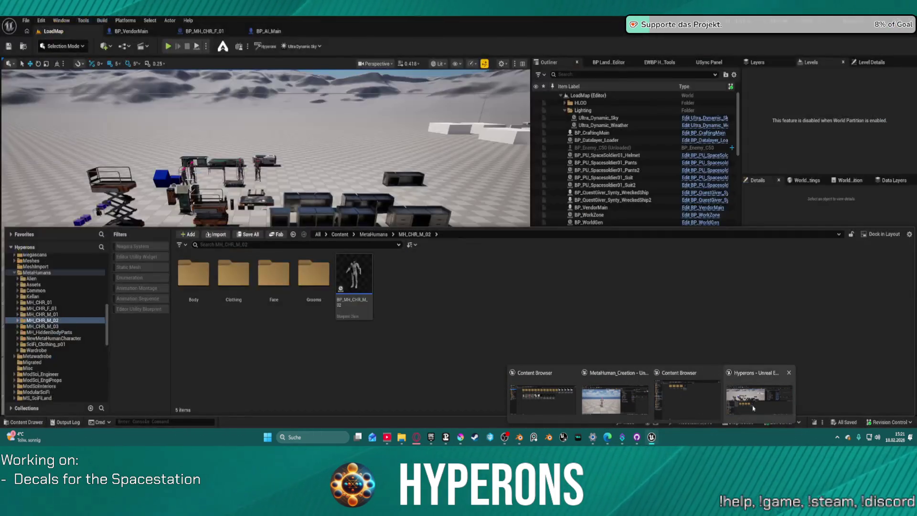
left_click(753, 408)
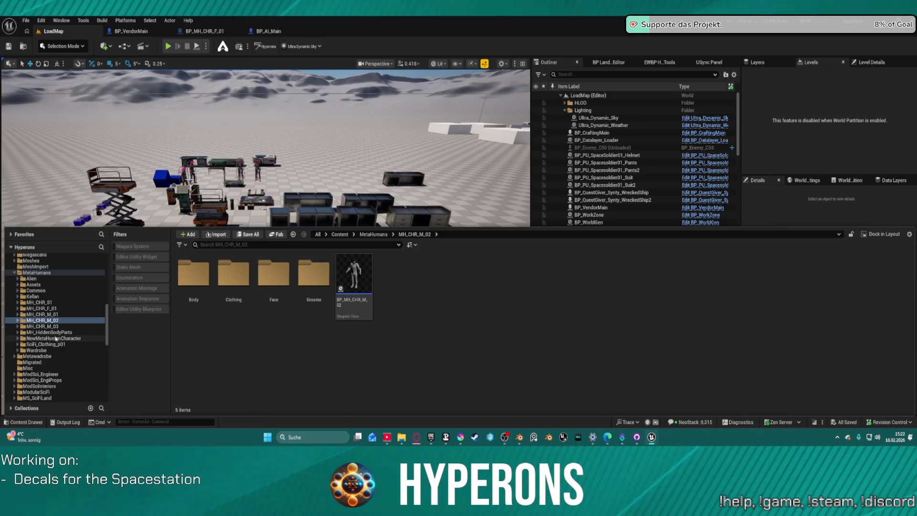
left_click(52, 326)
left_click(36, 272)
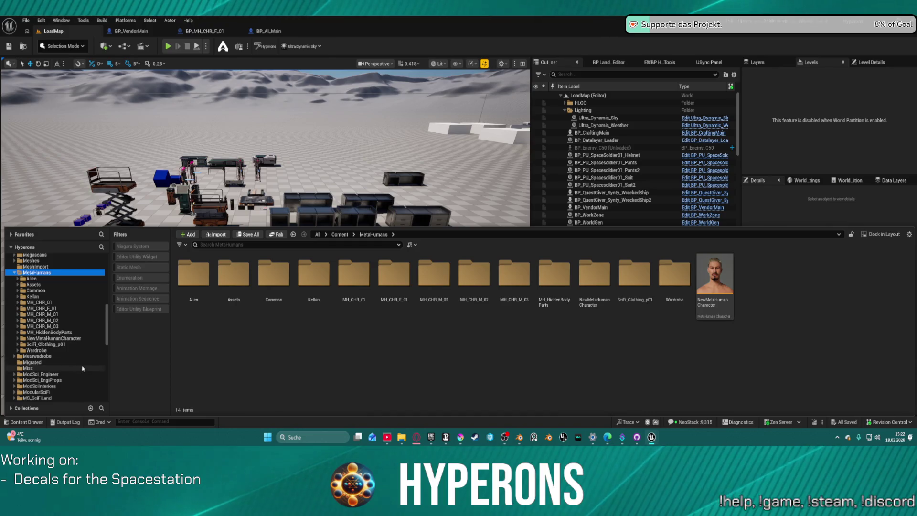
scroll(78, 366, "down", 3)
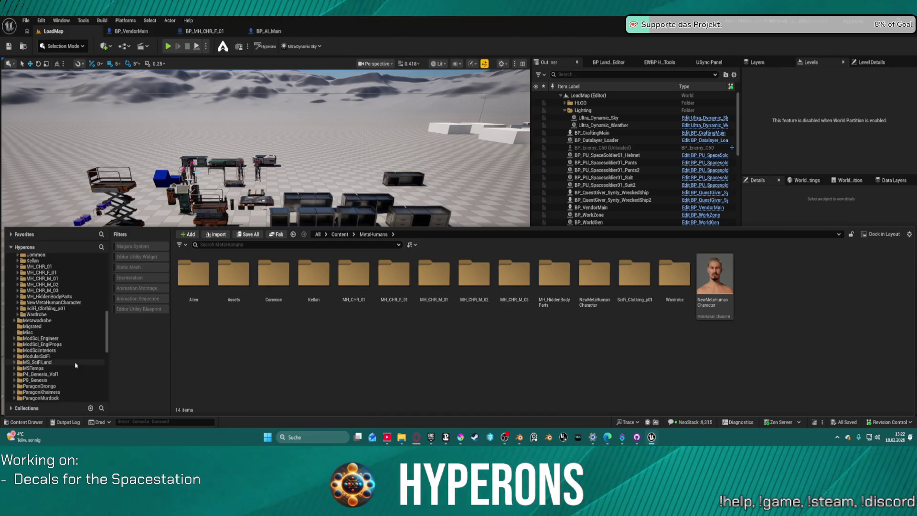
scroll(76, 366, "up", 5)
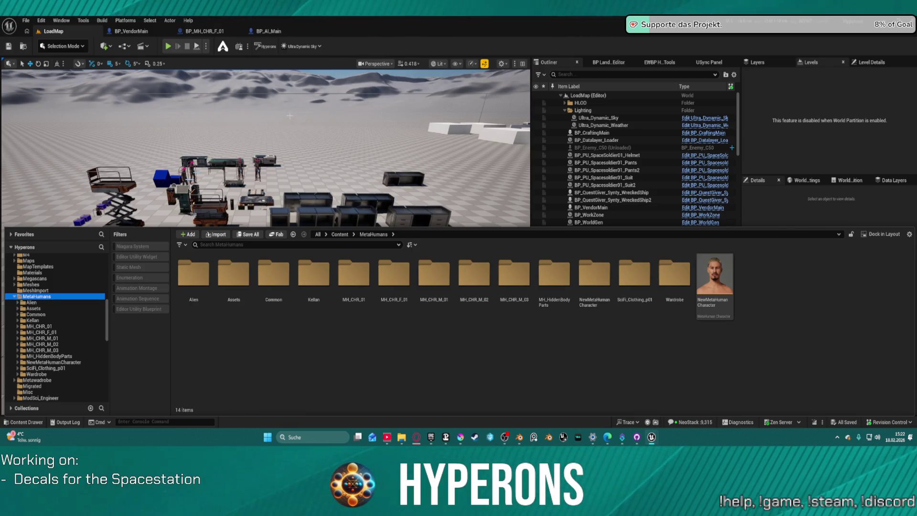
double_click(474, 273)
Open BP_MH_CHR_M_02 in its Viewport and inspect the helmeted, dark-armored character's head and armor.
double_click(353, 275)
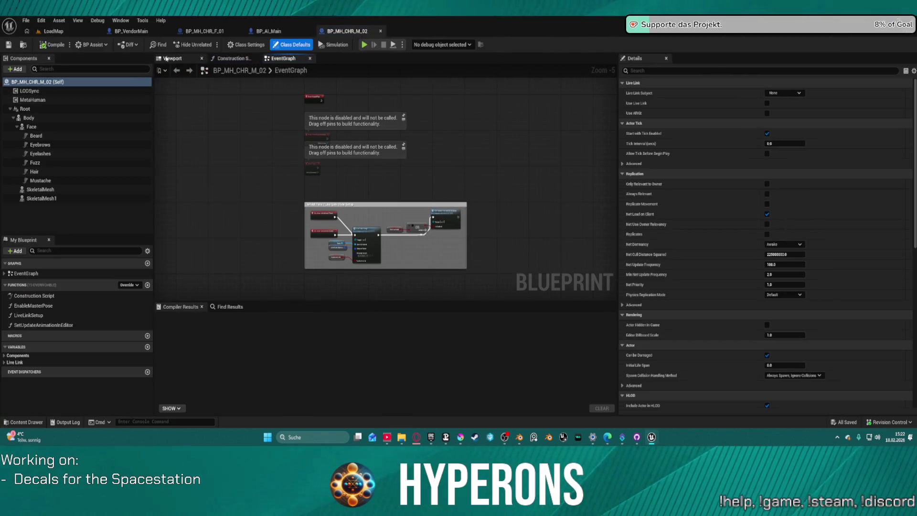
left_click(175, 59)
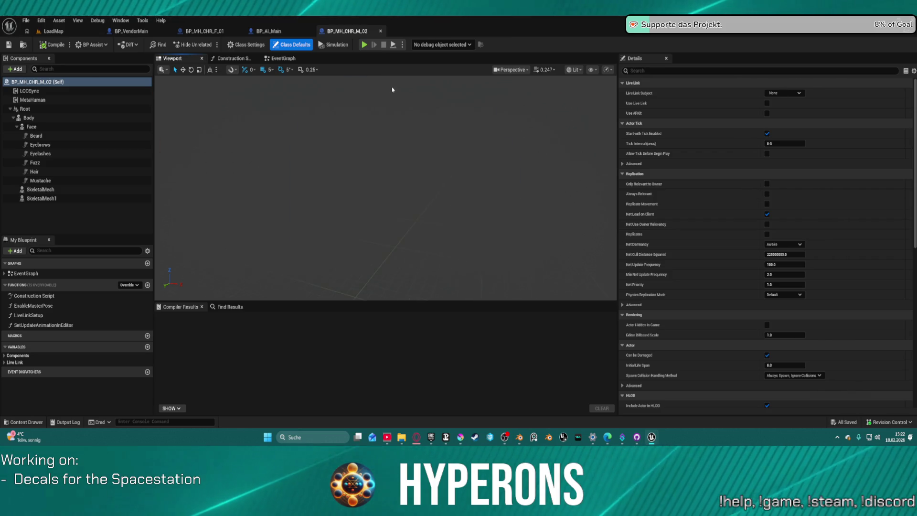
scroll(393, 88, "up", 5)
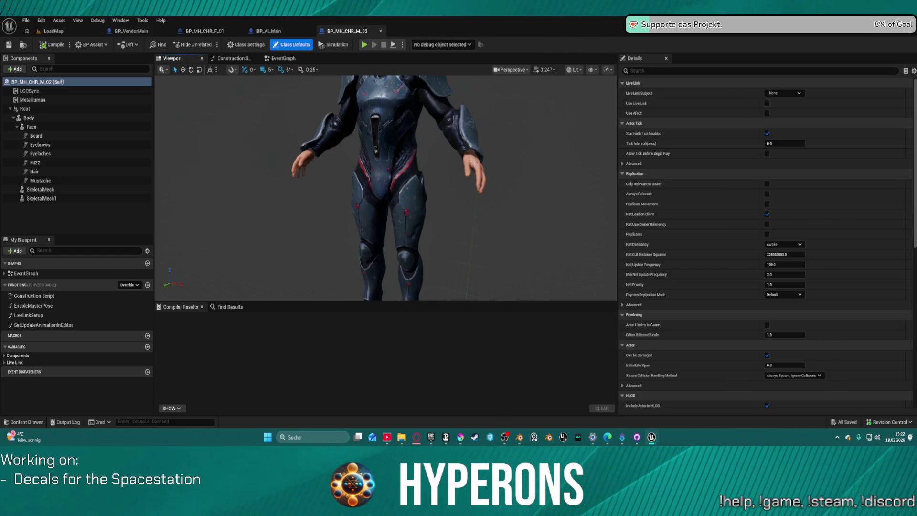
left_click_drag(465, 143, 465, 158)
scroll(416, 156, "down", 3)
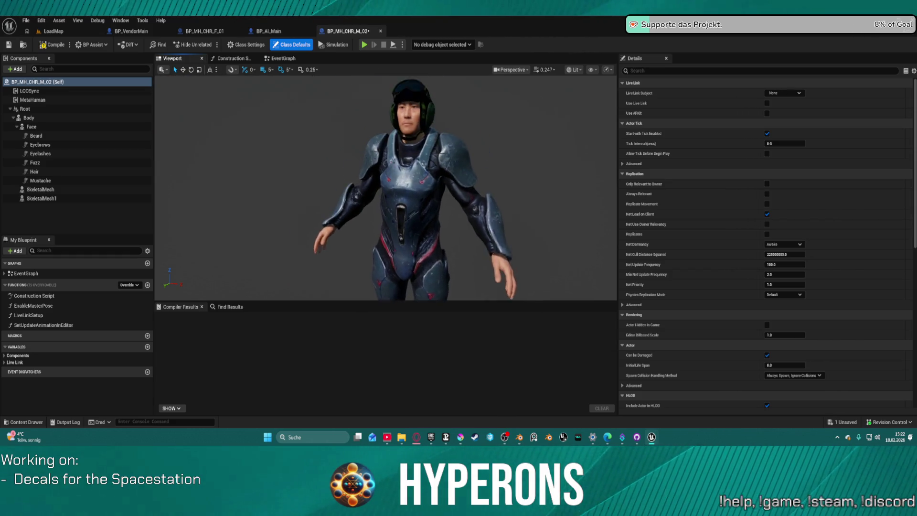
scroll(416, 156, "up", 5)
scroll(416, 155, "down", 2)
scroll(416, 155, "down", 4)
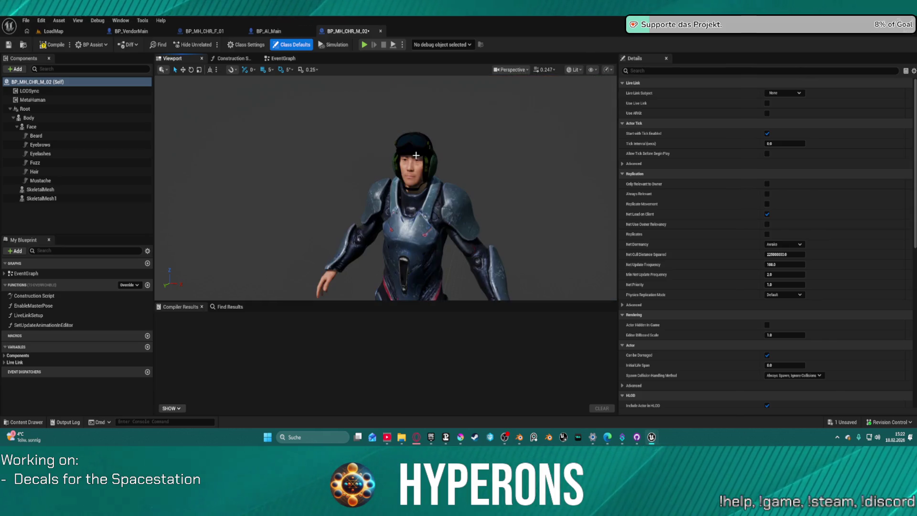
scroll(444, 159, "up", 4)
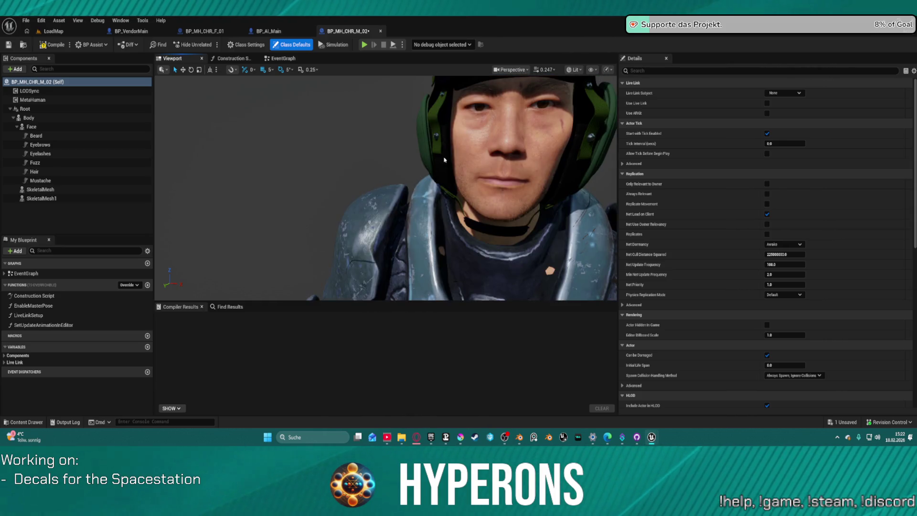
scroll(444, 160, "down", 4)
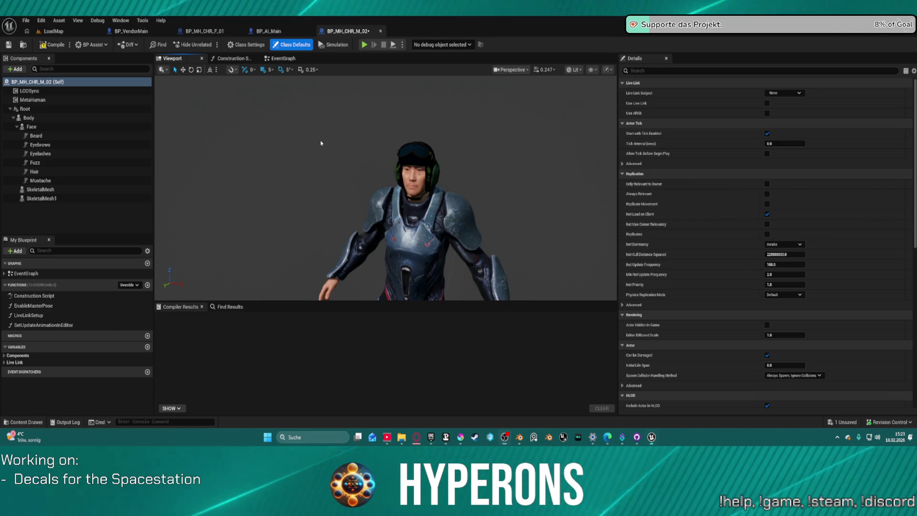
key("ctrl+space")
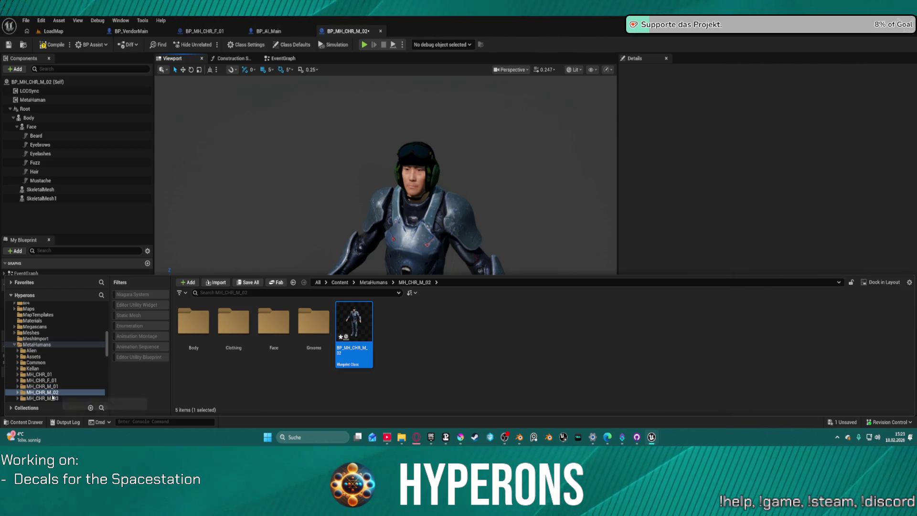
Open the BP_MH_CHR_M_03 blueprint from the MH_CHR_M_03 folder.
left_click(48, 397)
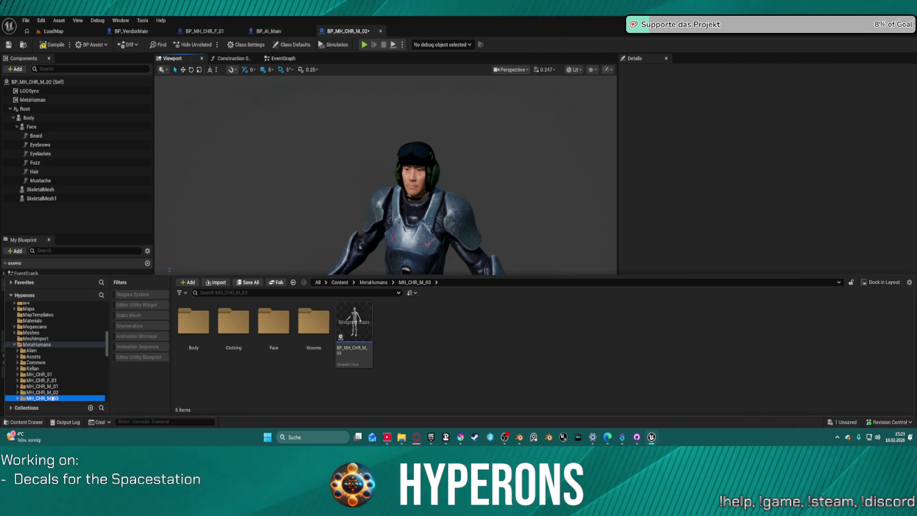
double_click(363, 324)
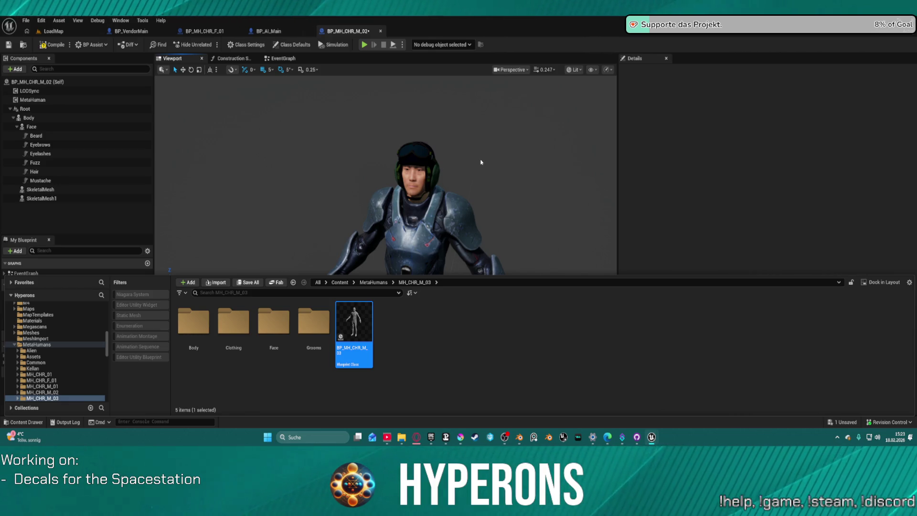
double_click(347, 340)
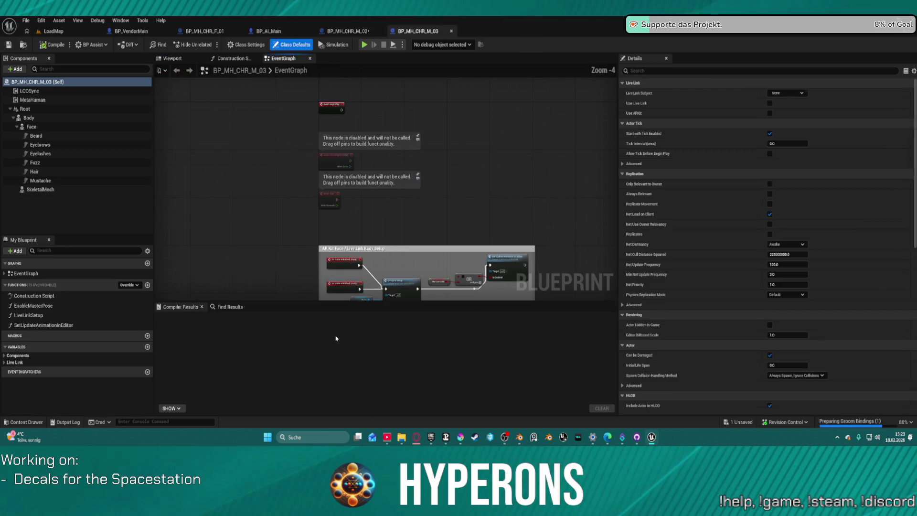
Frame the grey-suited character in the Viewport, then return to BP_MH_CHR_M_02 and the LoadMap level.
left_click(172, 58)
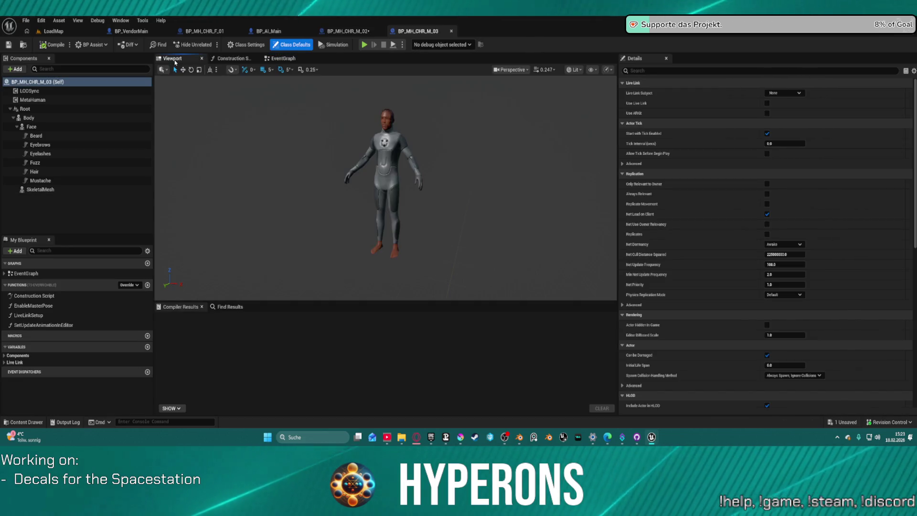
scroll(418, 134, "up", 5)
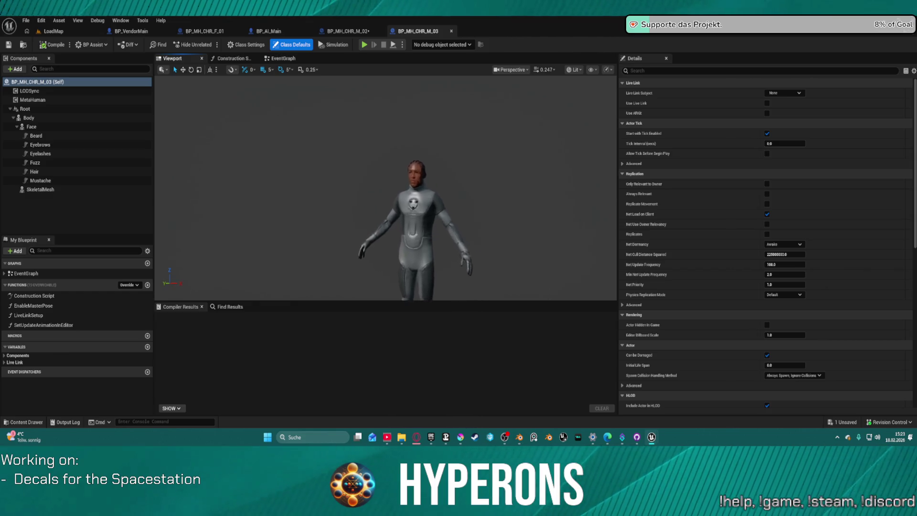
scroll(419, 191, "down", 5)
mouse_move(418, 191)
left_mouse_down()
mouse_move(381, 176)
mouse_move(386, 182)
mouse_move(386, 158)
left_mouse_up()
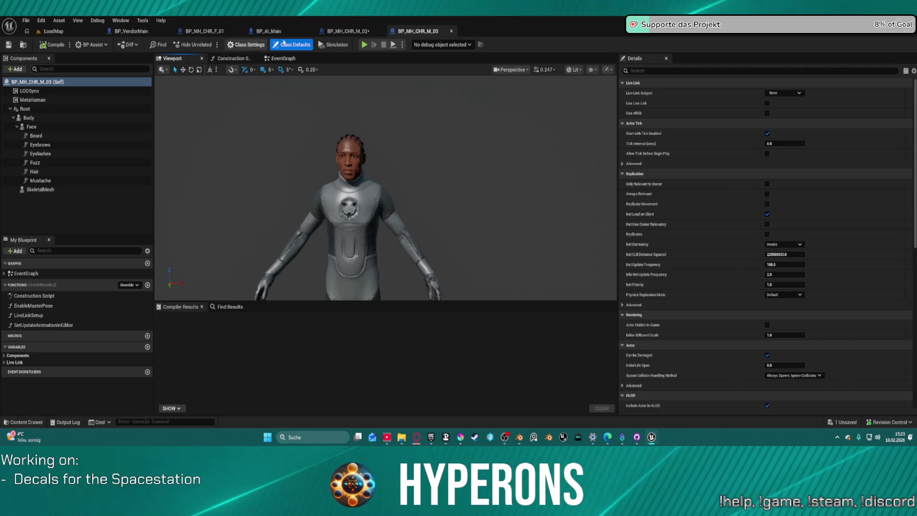
left_click(342, 32)
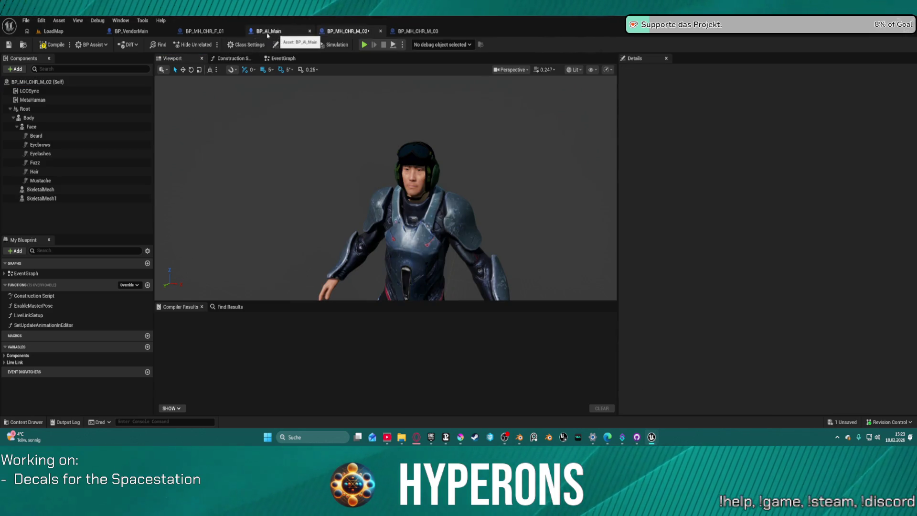
left_click(52, 31)
Bring up the asset browser and browse the NewMetaHumanCharacter and MH_CHR_M_03 folders.
left_click(62, 310)
left_click(23, 421)
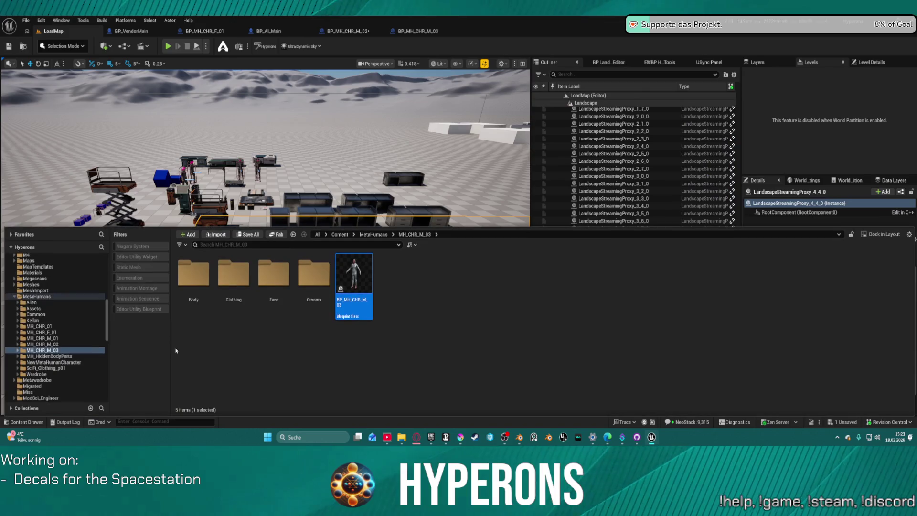
left_click(53, 362)
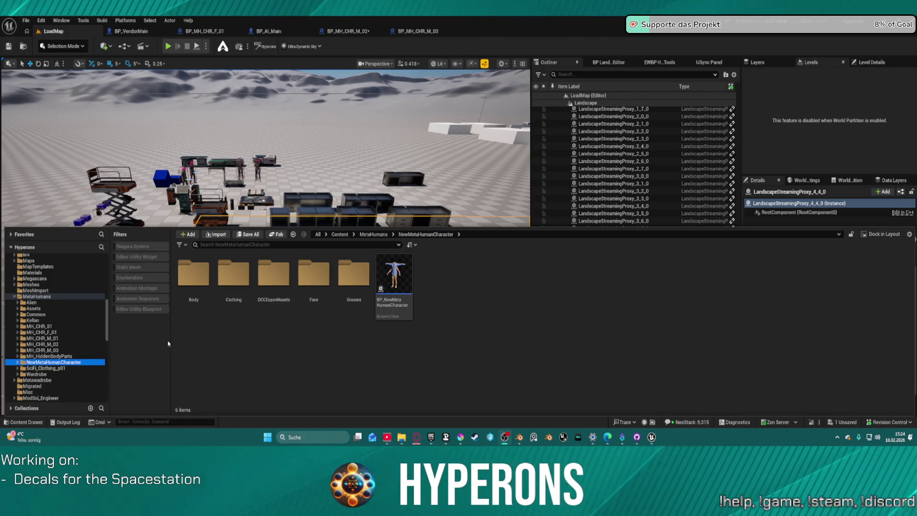
left_click(63, 350)
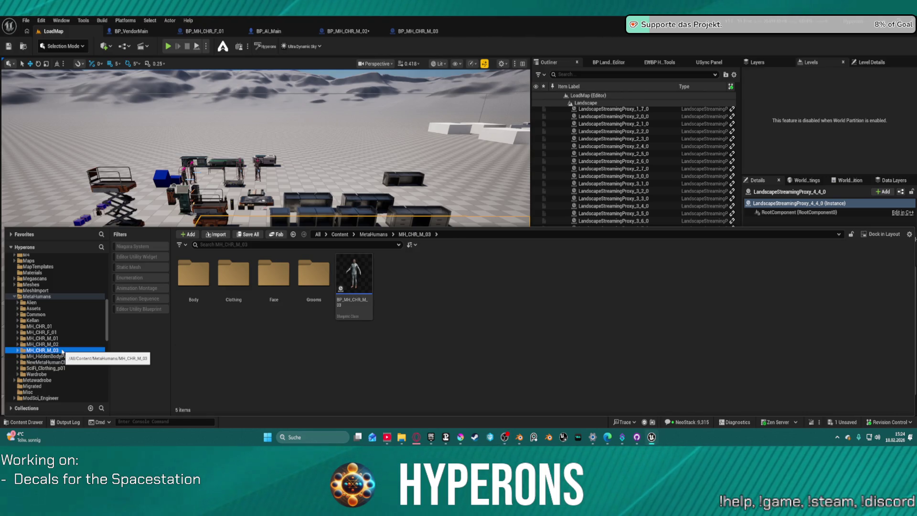
Check the Common and Kellan folders, return to MetaHumans, then bring the Hyperons editor forward.
left_click(35, 314)
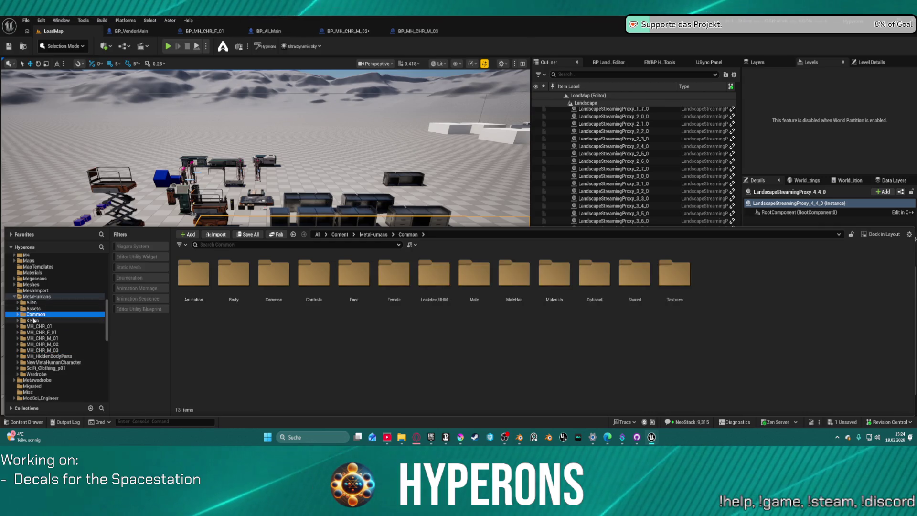
left_click(33, 320)
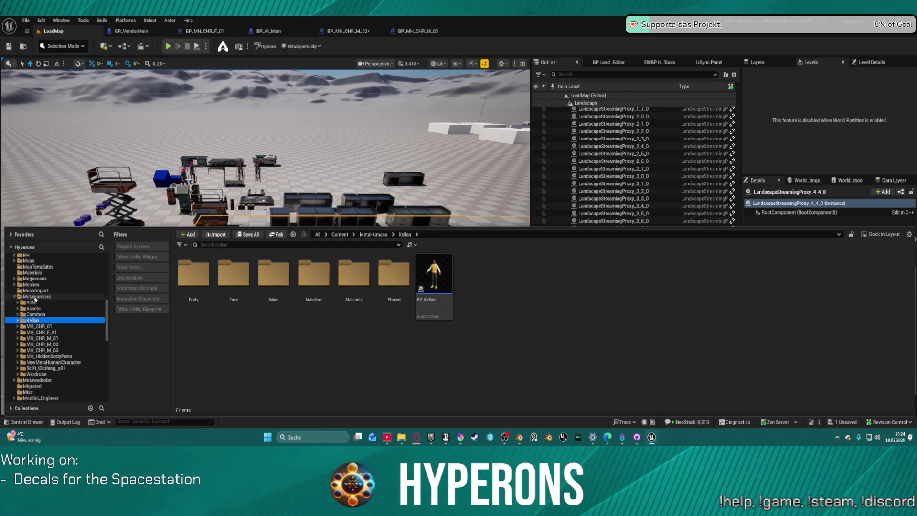
left_click(36, 296)
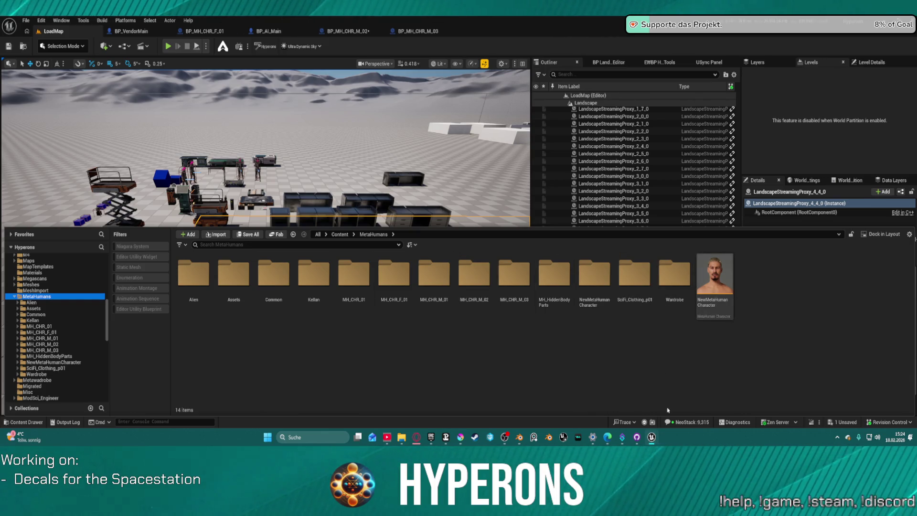
mouse_move(653, 439)
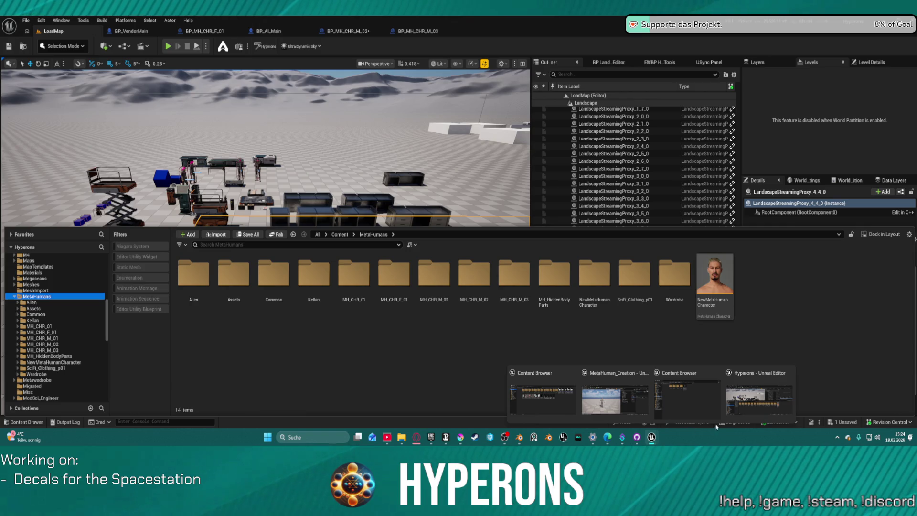
left_click(754, 411)
Switch to the MetaHuman_Creation content browser and look at the Meta_Outfits and MetaHumans folders.
mouse_move(652, 437)
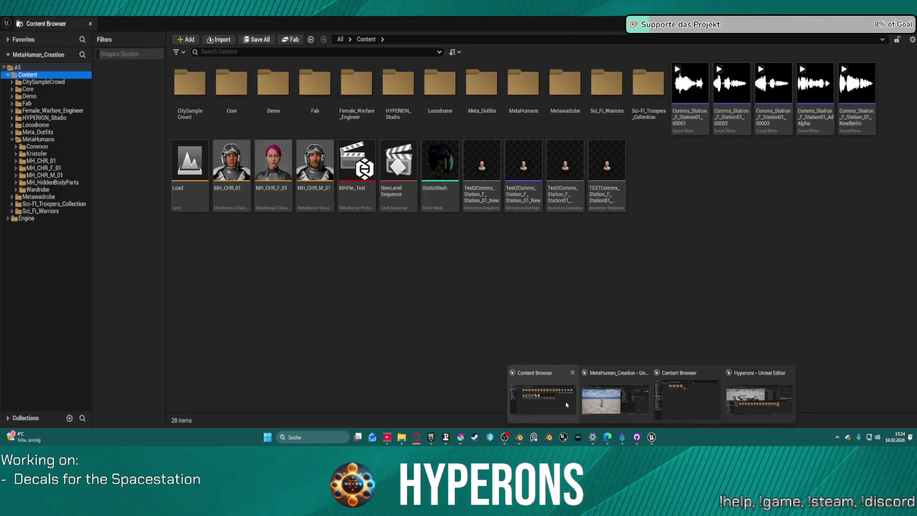
left_click(567, 404)
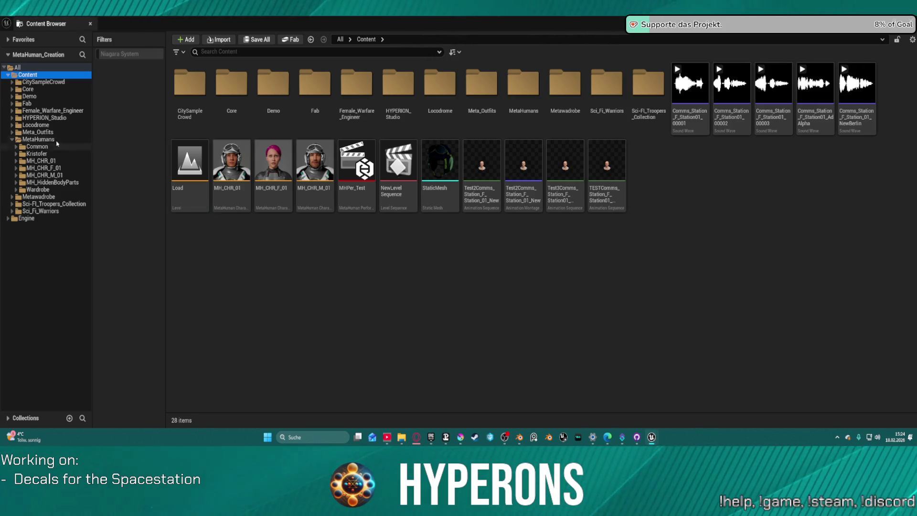
left_click(29, 132)
left_click(27, 140)
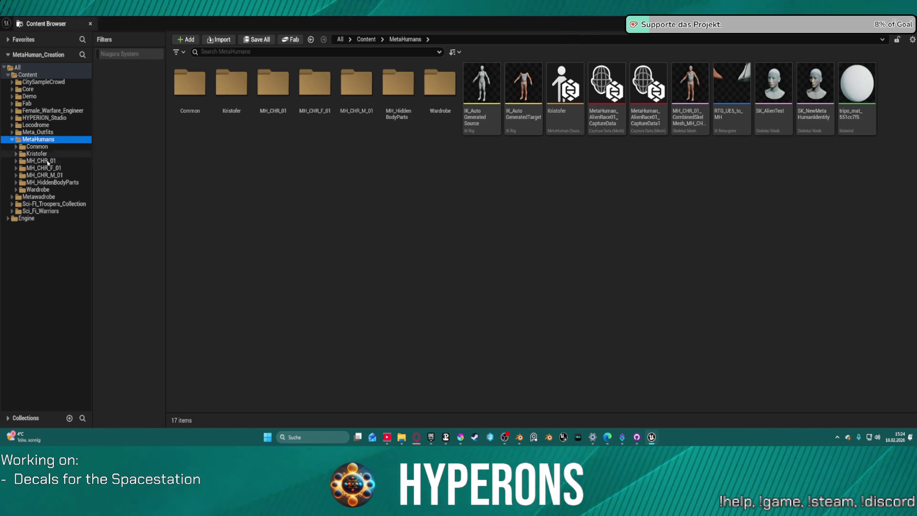
Browse Metawadrobe, Sci_Fi_Warriors and Common, return to MetaHumans, then bring the Load level forward.
left_click(43, 196)
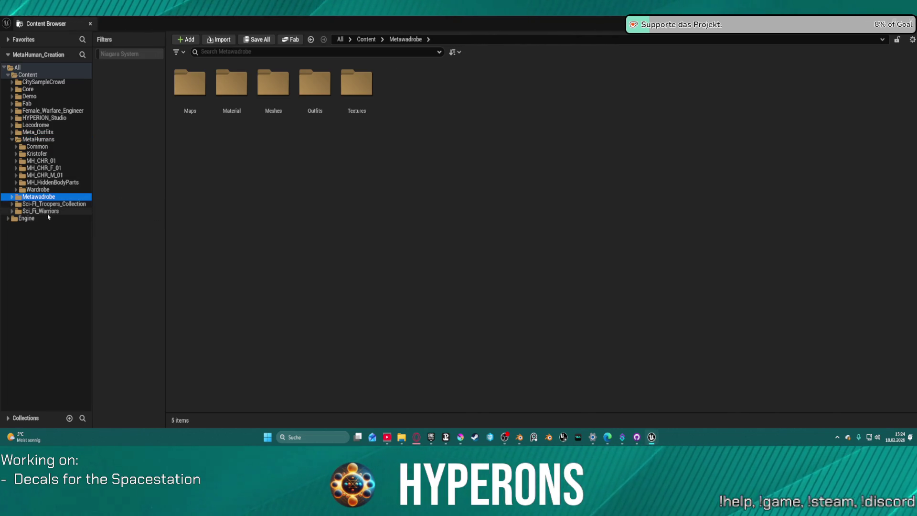
left_click(48, 210)
left_click(47, 197)
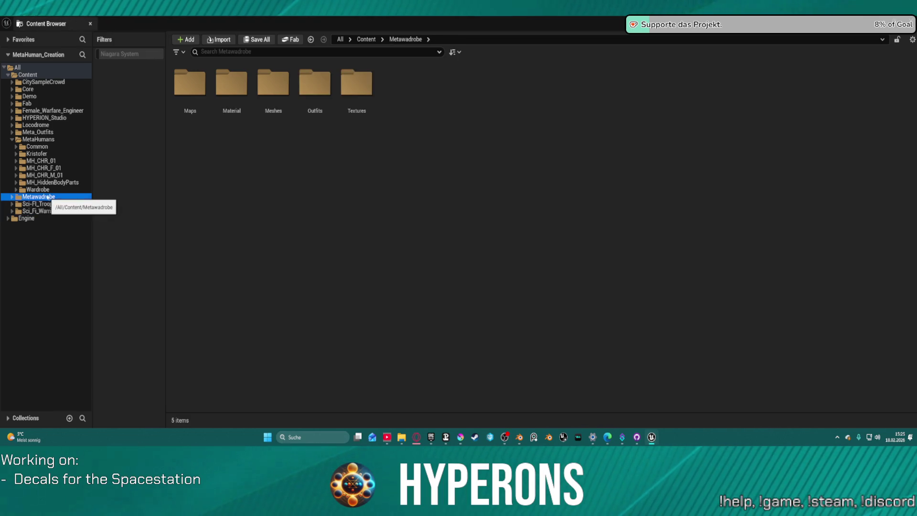
left_click(24, 148)
left_click(27, 139)
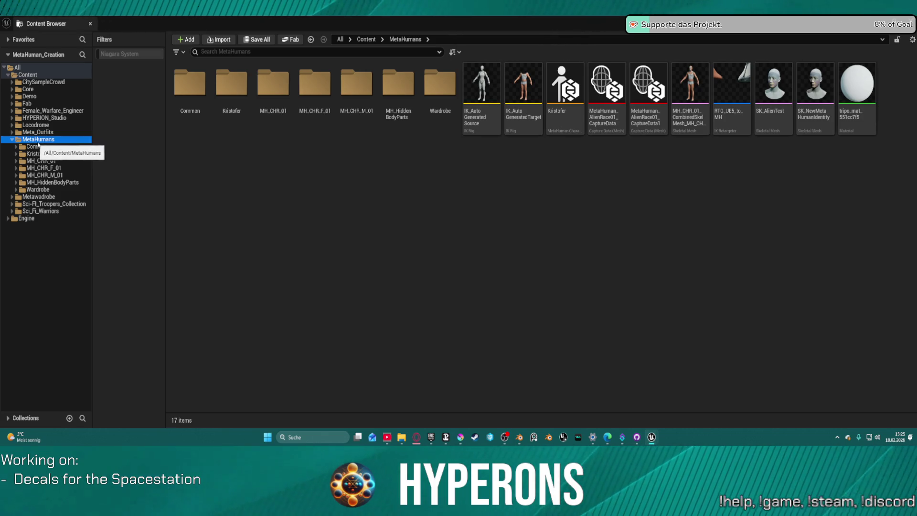
key("alt+Tab")
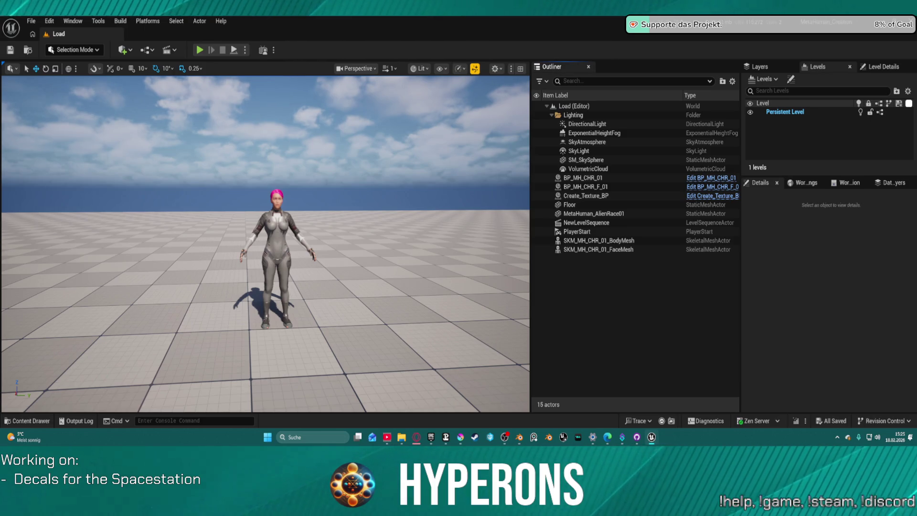
Close the LoadMap project editor, choosing Don't Save for the BP_MH_CHR_M_02 changes.
key("alt+Tab")
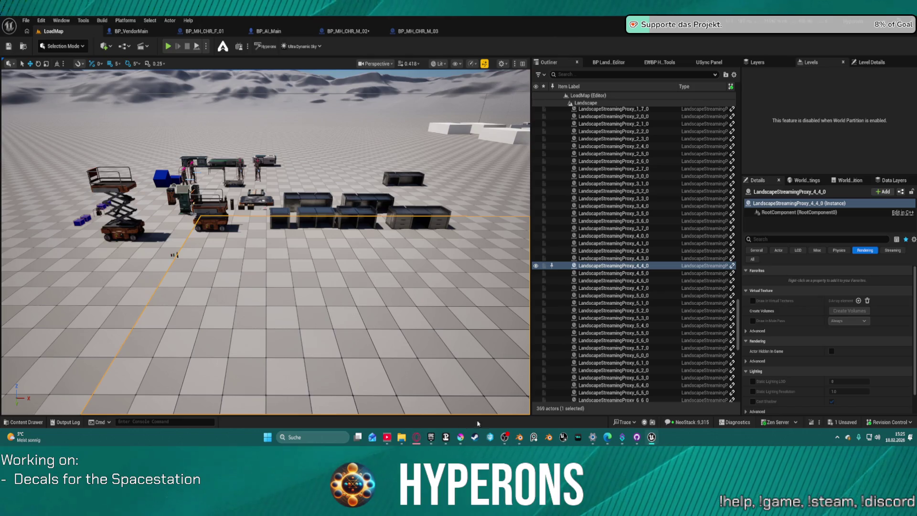
mouse_move(431, 440)
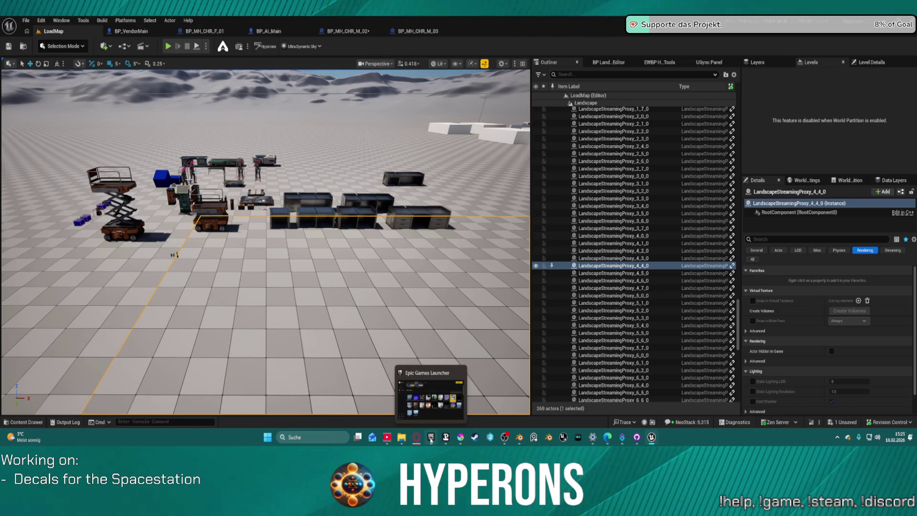
mouse_move(403, 439)
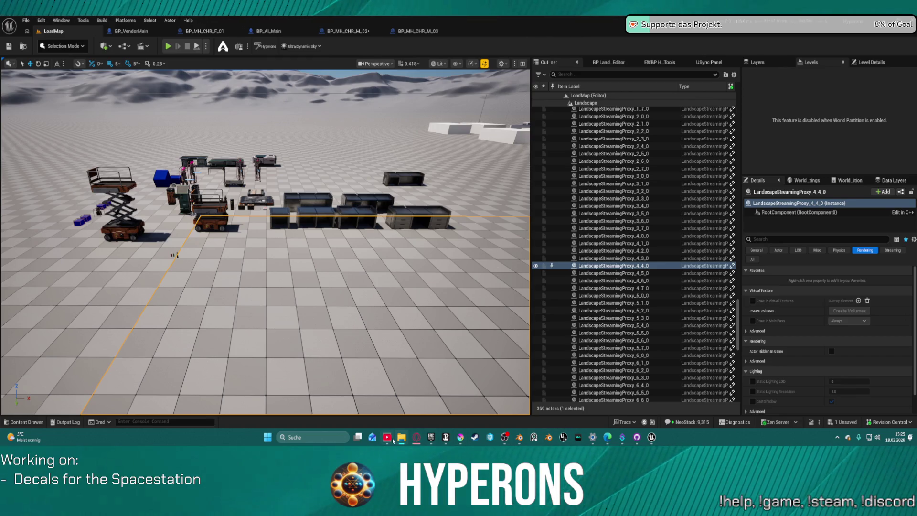
mouse_move(409, 443)
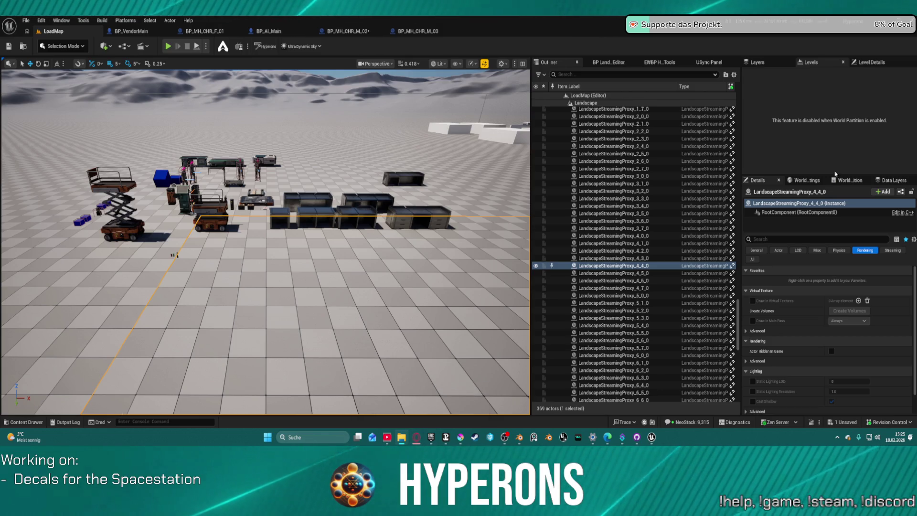
key("ctrl+shift+s")
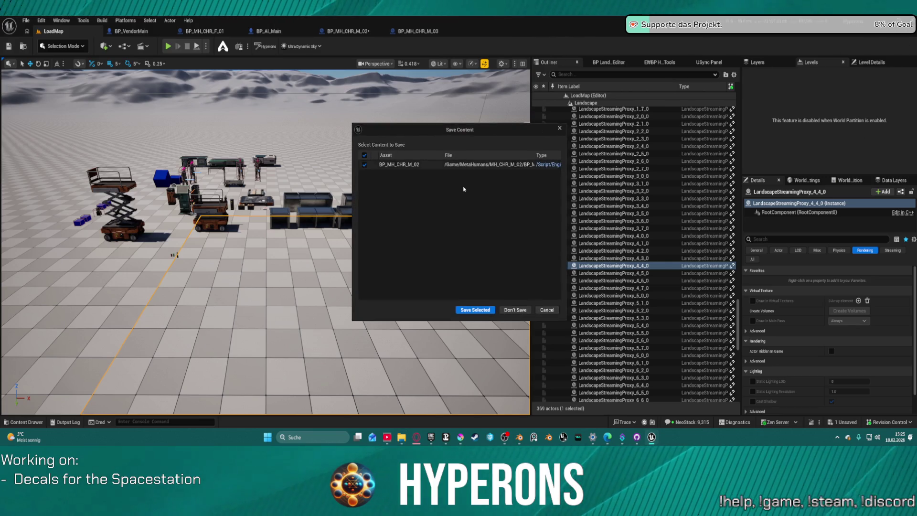
left_click(511, 311)
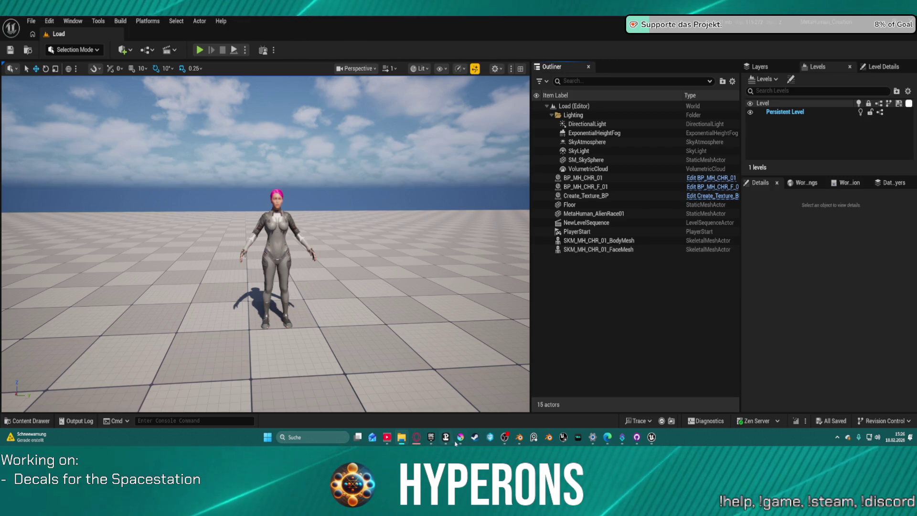
Open the Content Drawer and browse the Content and MetaHumans folders.
left_click(19, 421)
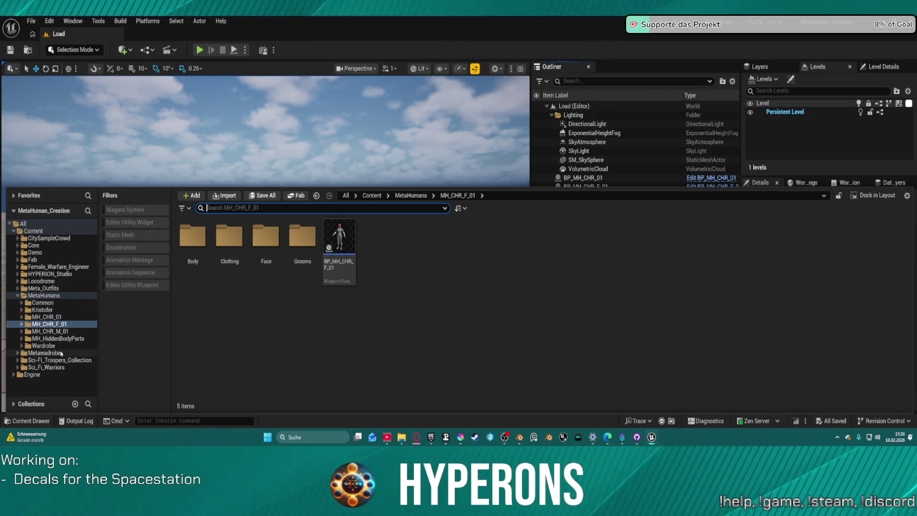
right_click(51, 296)
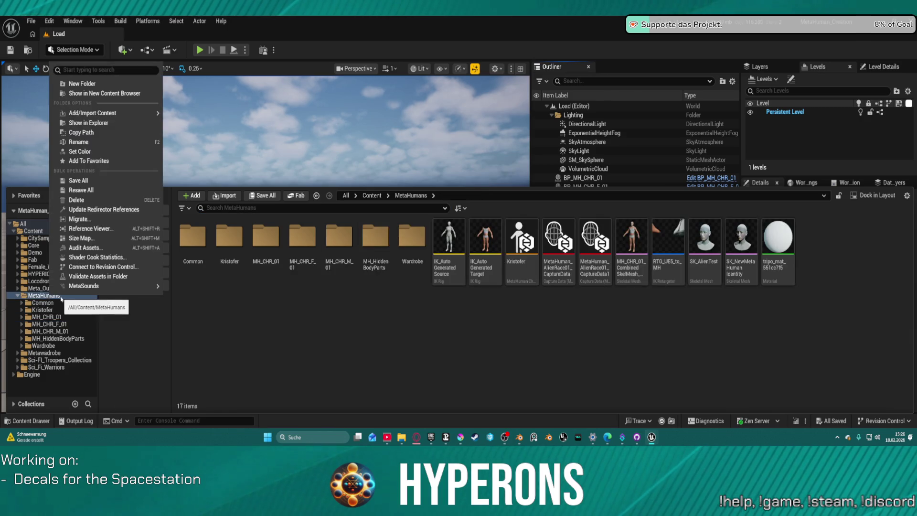
left_click(26, 224)
left_click(32, 231)
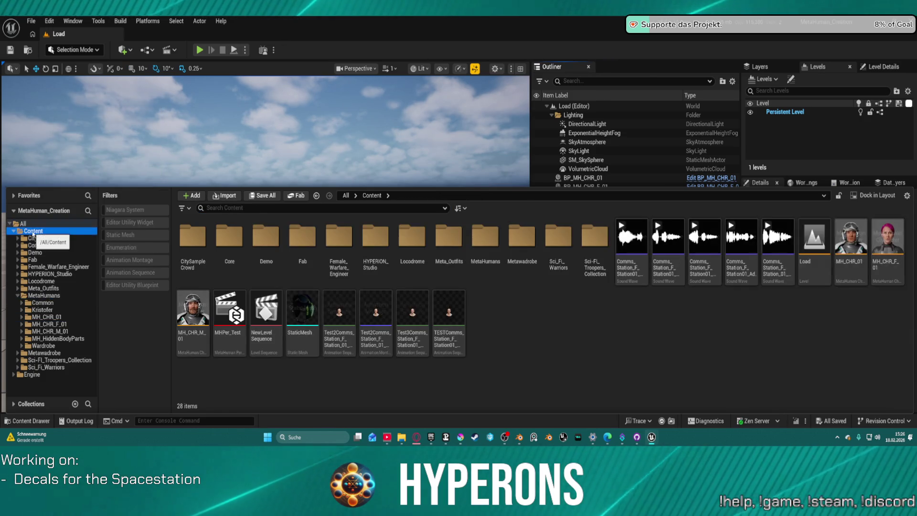
right_click(32, 232)
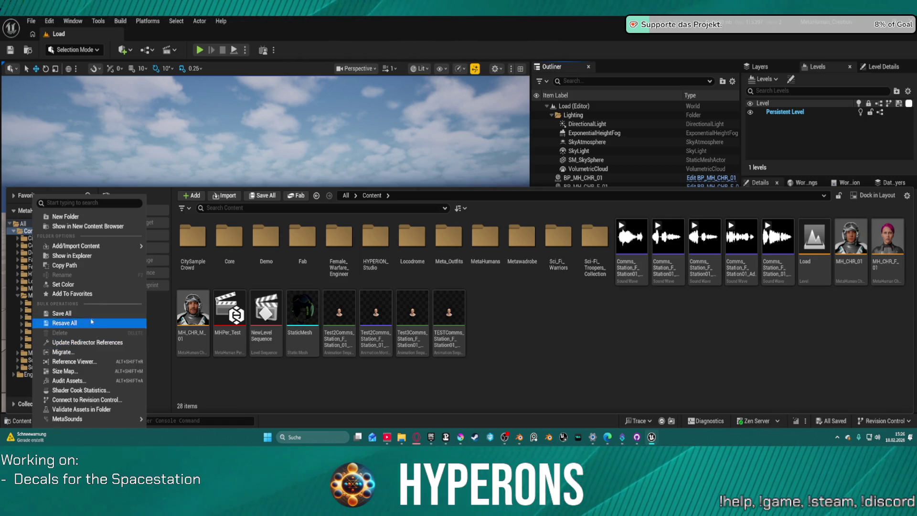
left_click(106, 256)
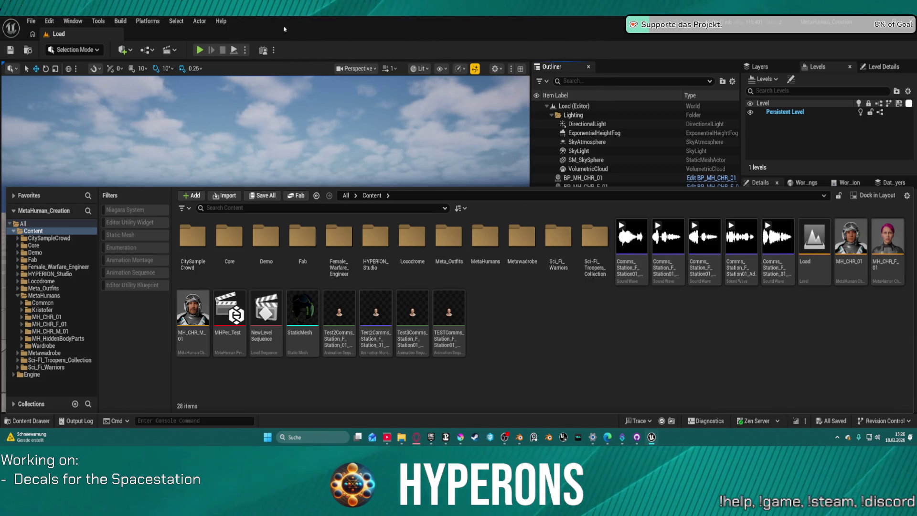
key("ctrl+space")
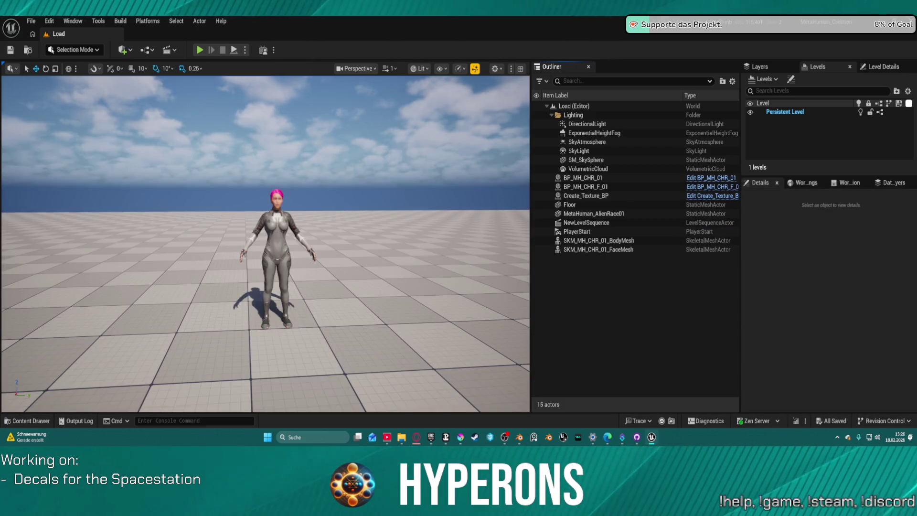
key("ctrl+space")
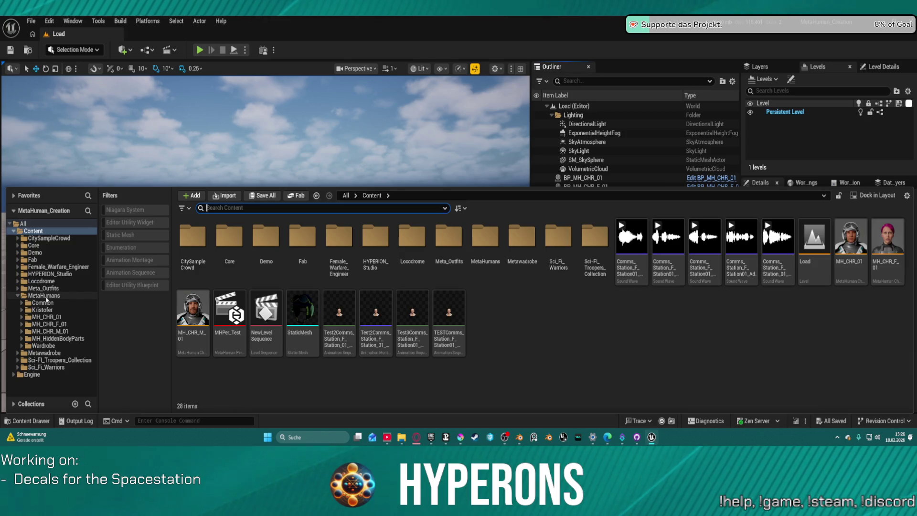
left_click(43, 295)
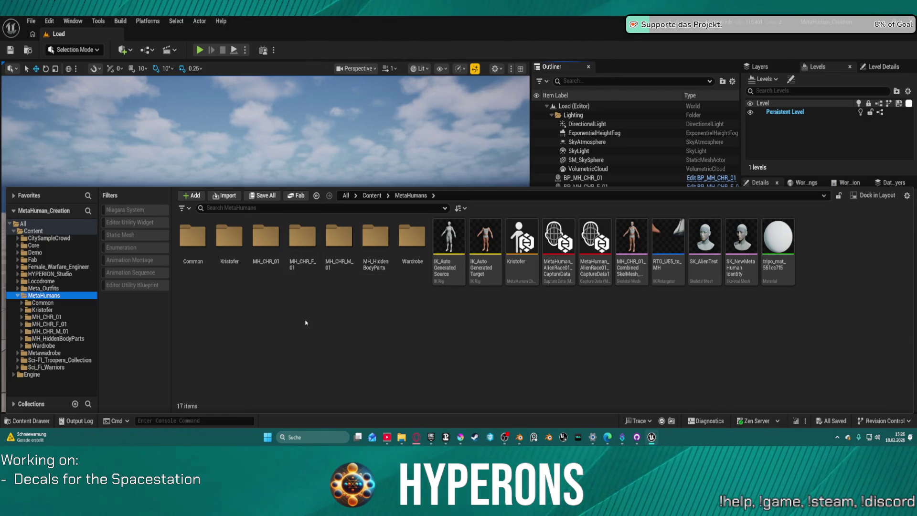
Try the creation menu in MetaHumans and Content, and check the existing MH_CHR_F_01 asset's name.
right_click(313, 363)
mouse_move(355, 206)
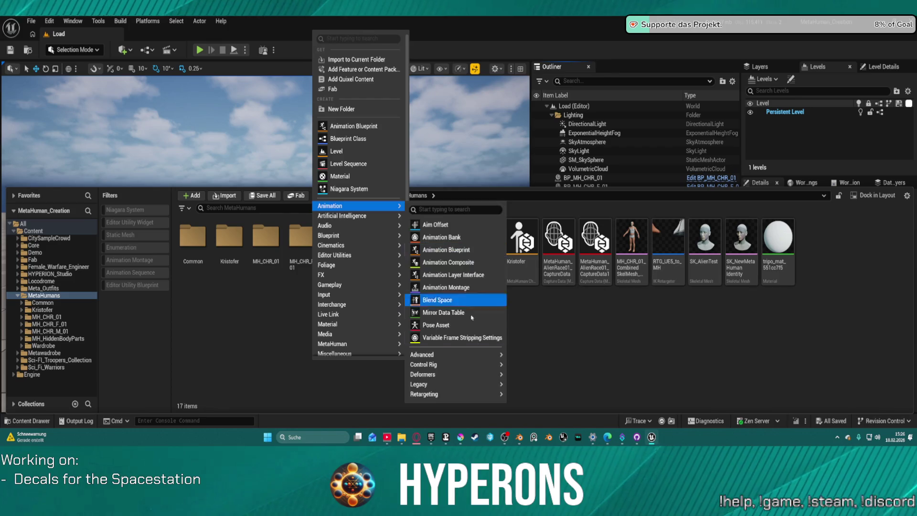
left_click(639, 340)
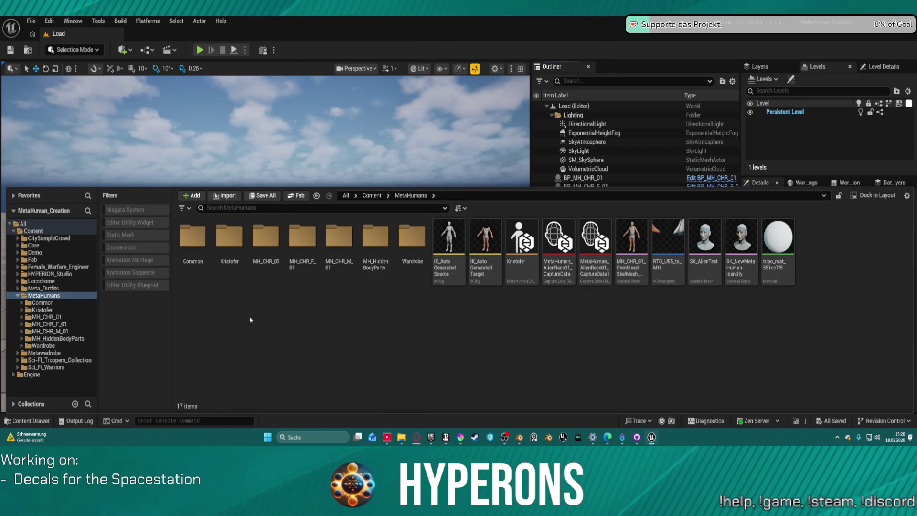
left_click(33, 231)
right_click(719, 367)
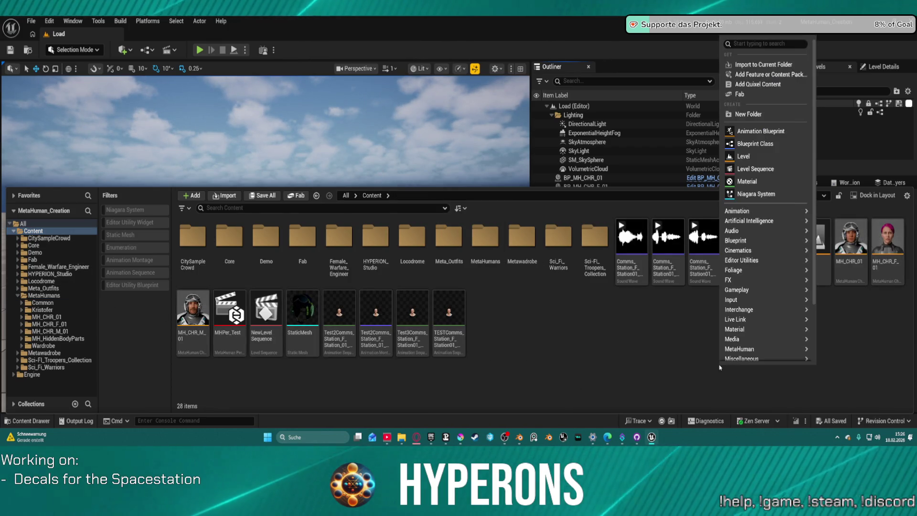
left_click(872, 346)
left_click(887, 239)
left_click(885, 261)
left_click(763, 338)
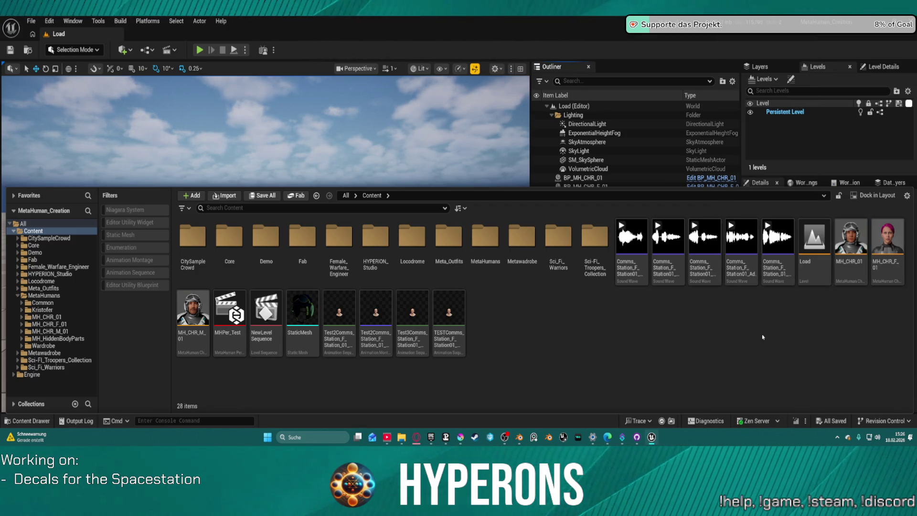
Create a MetaHuman Character asset in Content named MH_CHR_F_03 and open it.
right_click(638, 347)
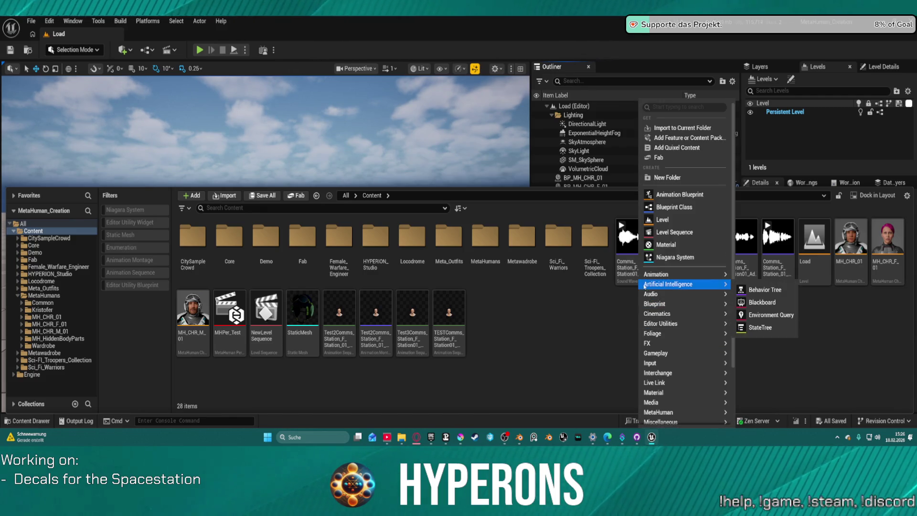
mouse_move(648, 295)
type("meta")
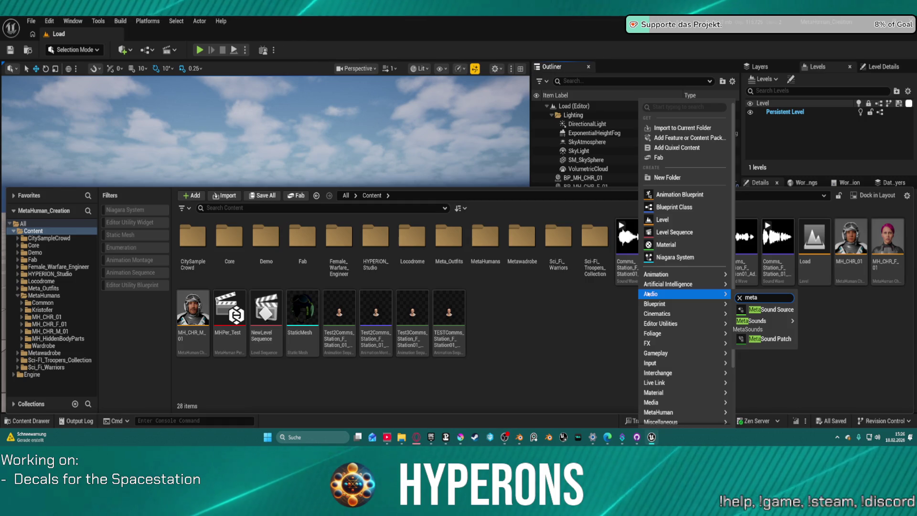
type(" ca")
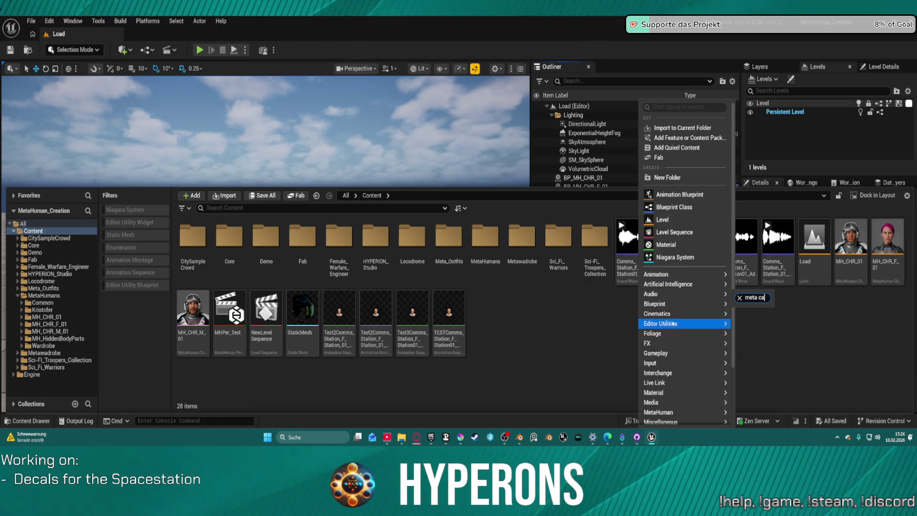
scroll(688, 404, "down", 1)
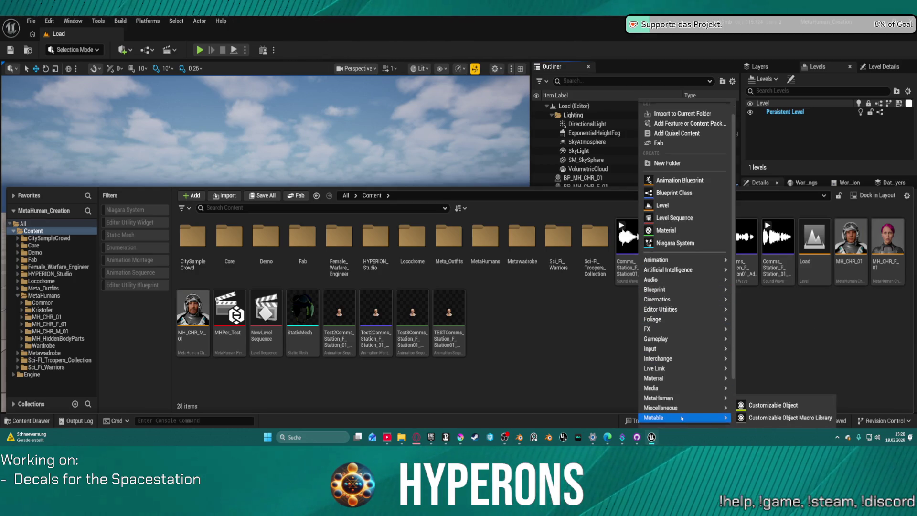
mouse_move(707, 398)
left_click(776, 377)
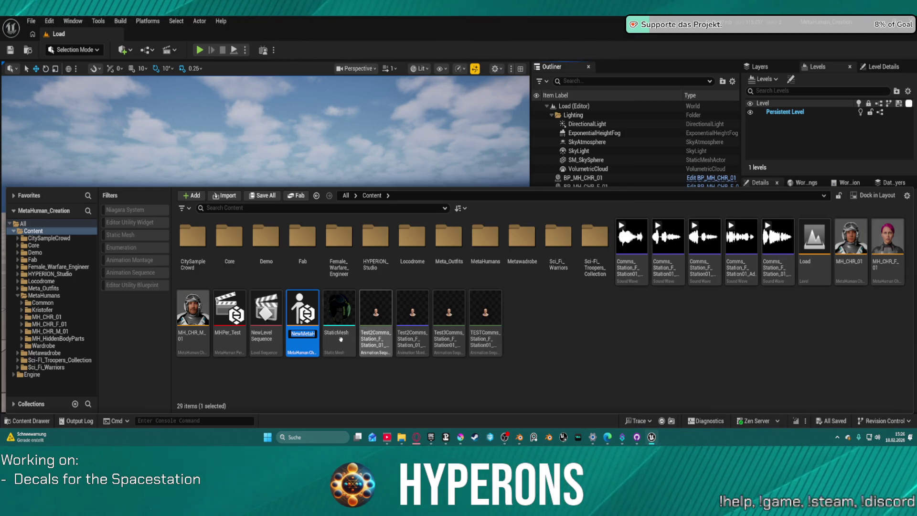
type("MH_CHR_F_01")
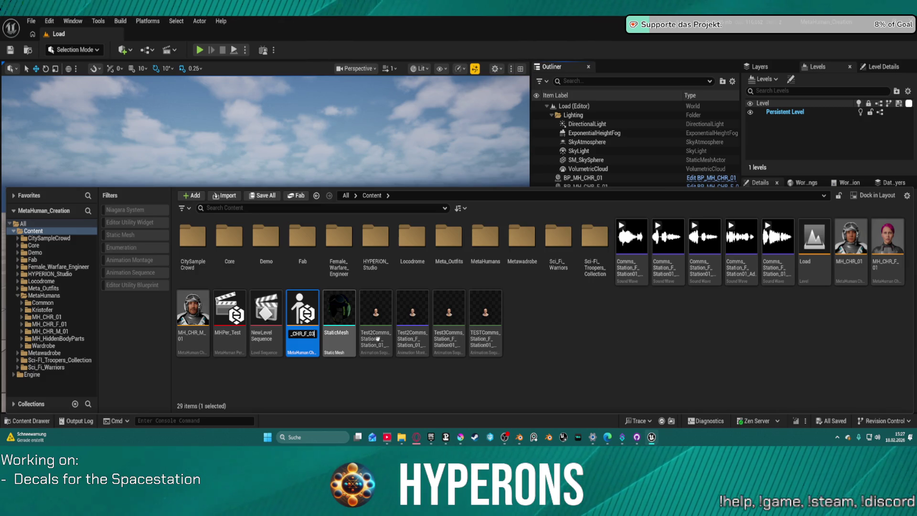
key("Return")
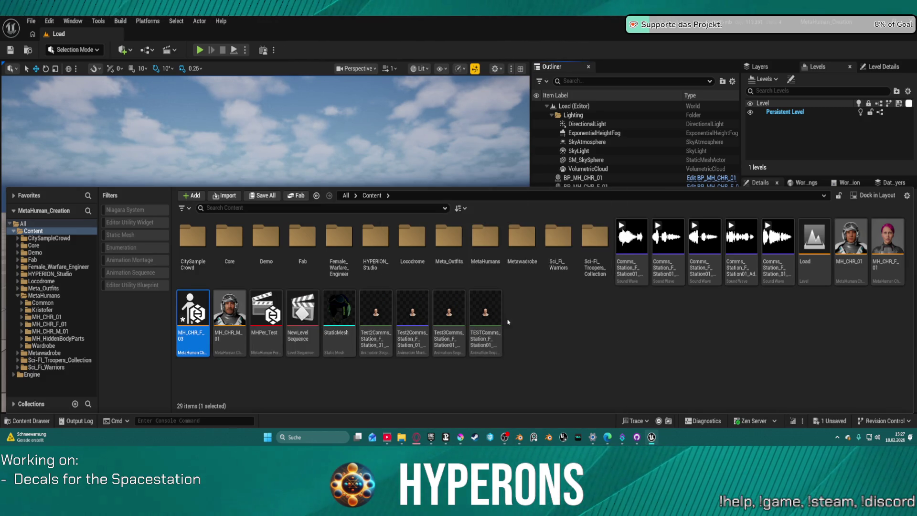
double_click(188, 319)
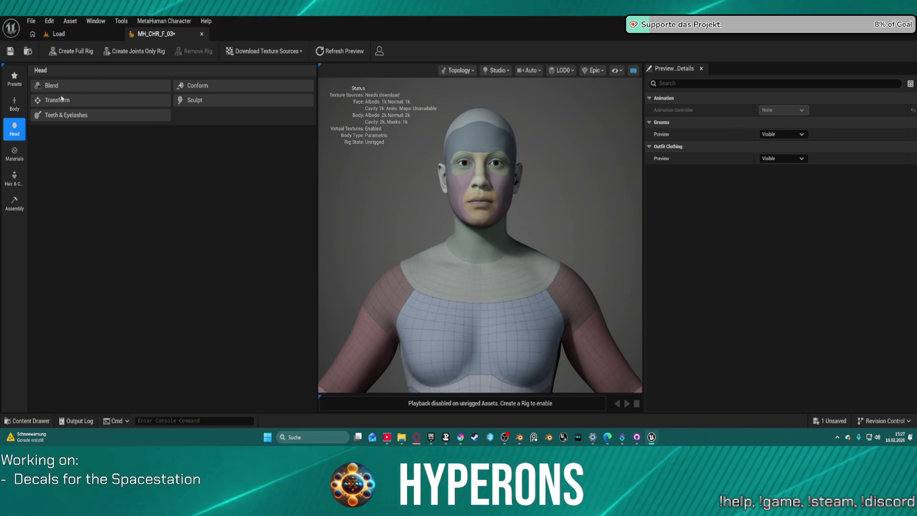
Initialize MH_CHR_F_03 from the short-dark-haired female preset and show the Hair & Clothing options.
left_click(14, 77)
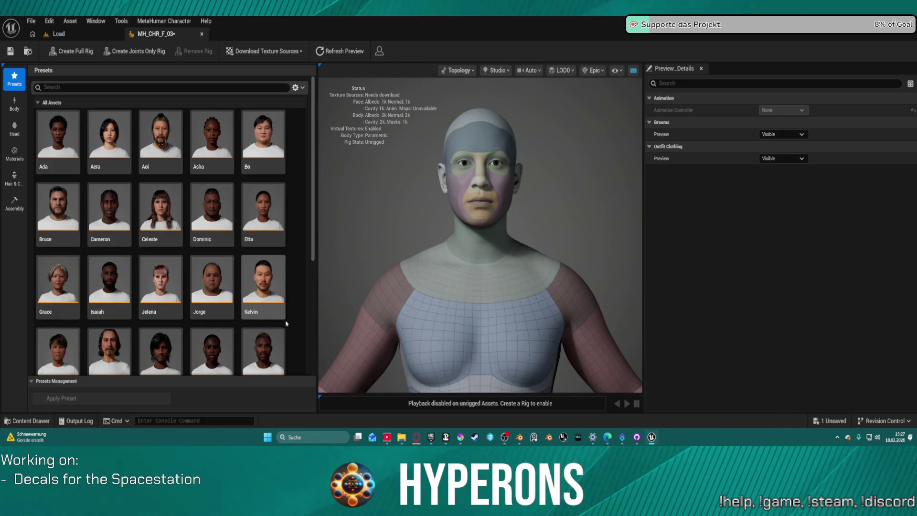
scroll(311, 325, "down", 2)
scroll(311, 325, "down", 3)
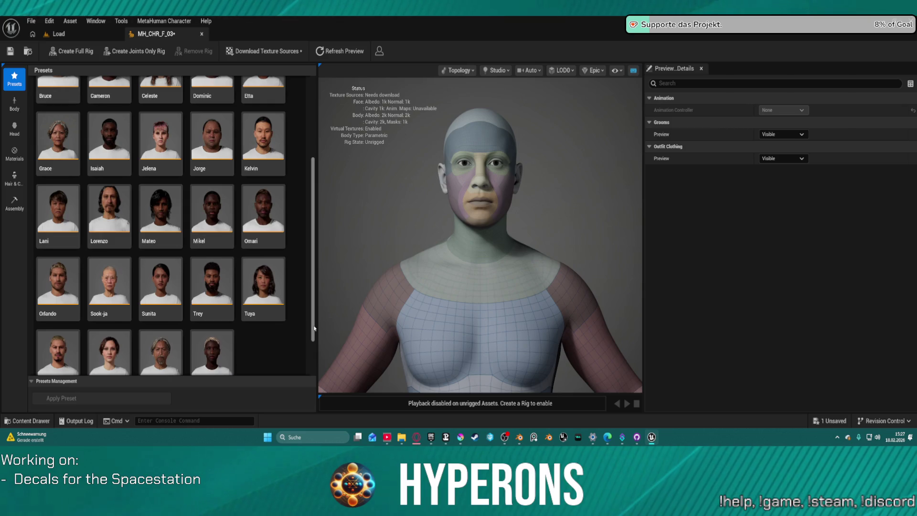
left_click(104, 358)
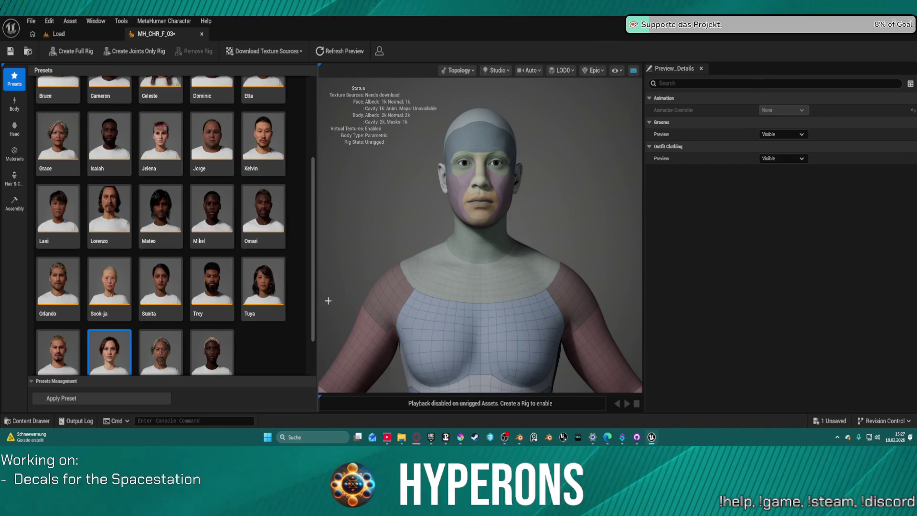
double_click(109, 354)
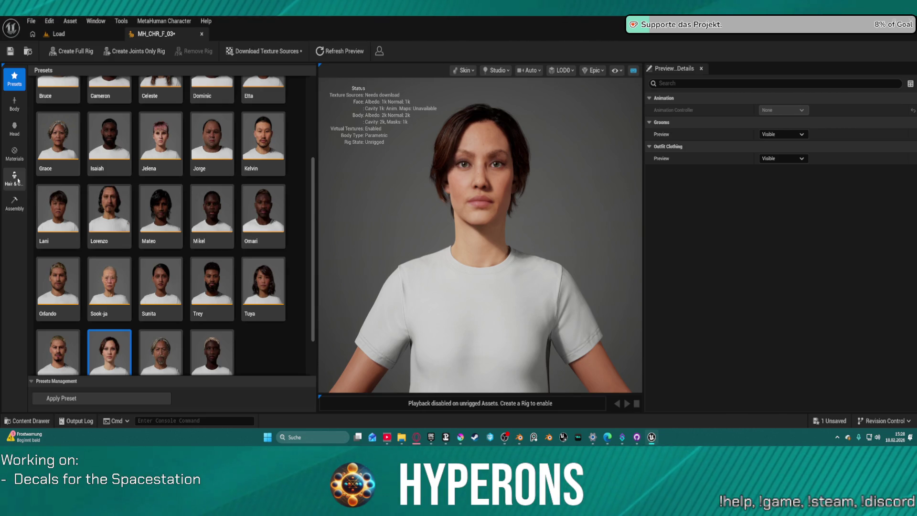
left_click(18, 186)
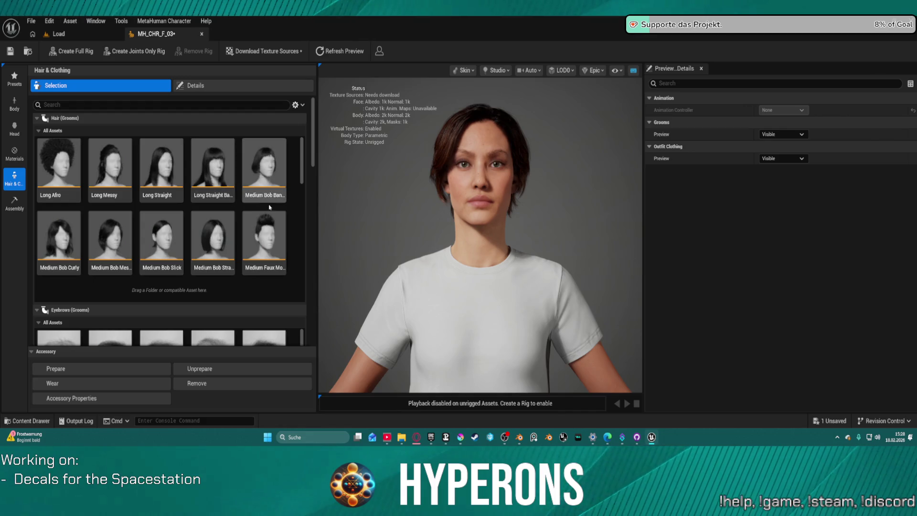
Apply the WI_DefaultGarment outfit under Outfit Clothing so she wears the grey tank top.
scroll(147, 295, "down", 3)
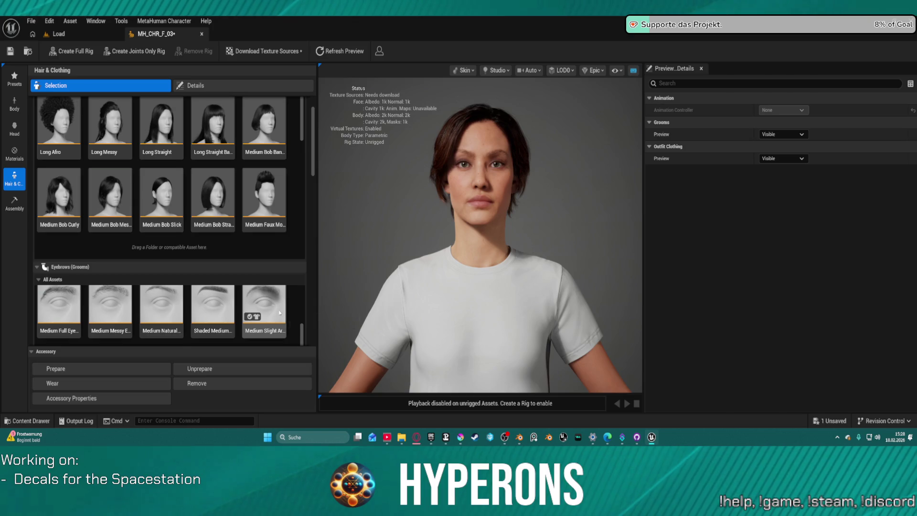
scroll(277, 306, "down", 10)
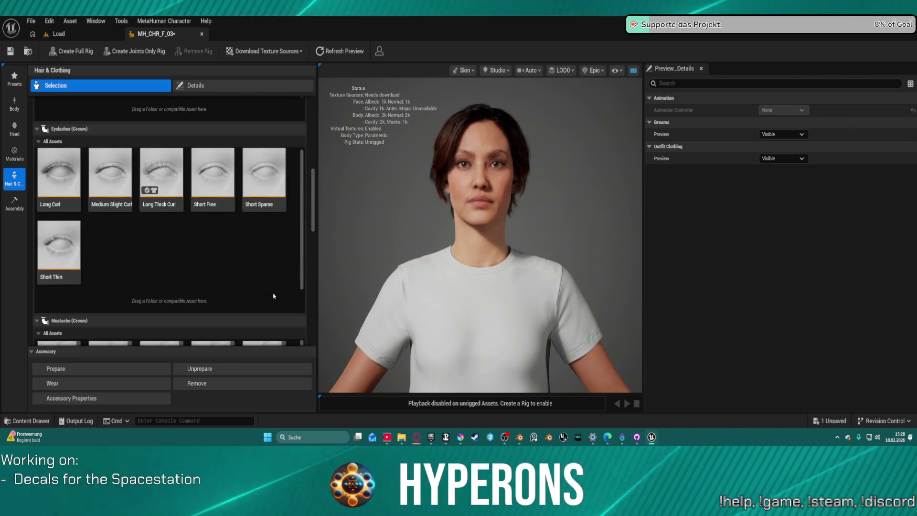
scroll(273, 296, "down", 10)
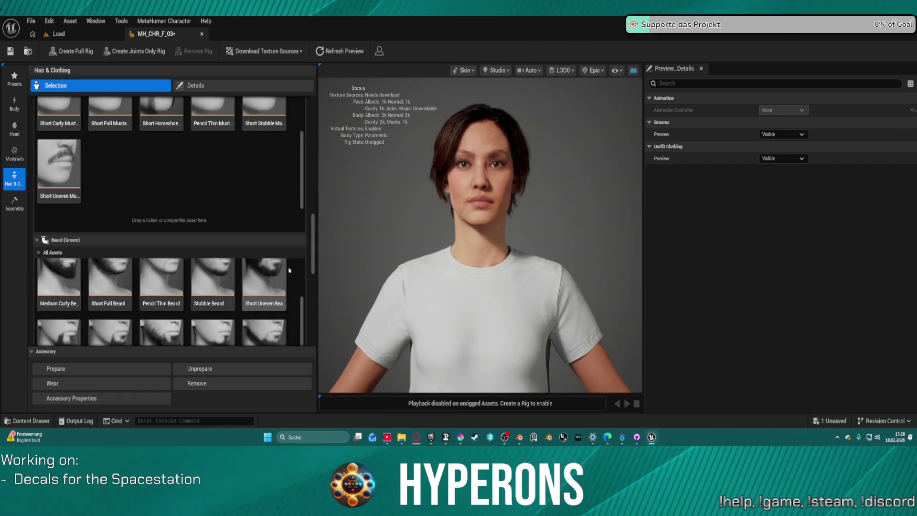
scroll(289, 270, "down", 10)
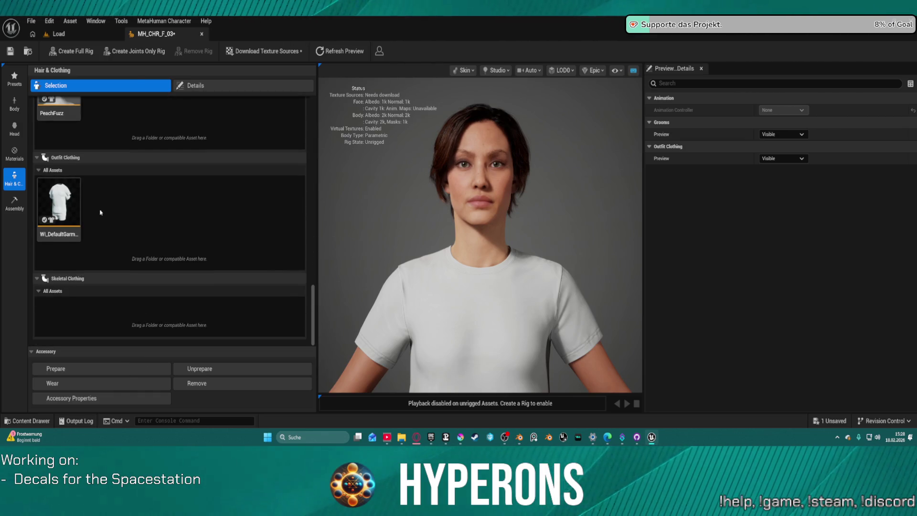
left_click(60, 201)
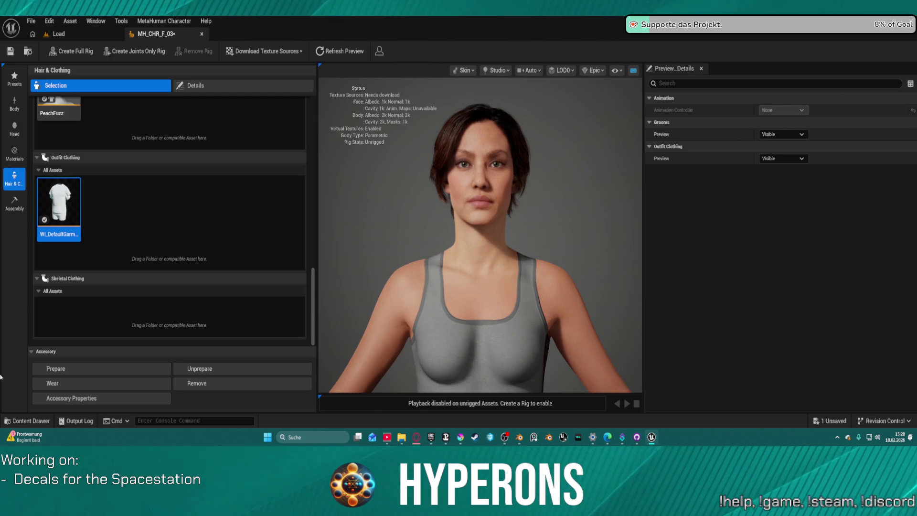
left_click(95, 21)
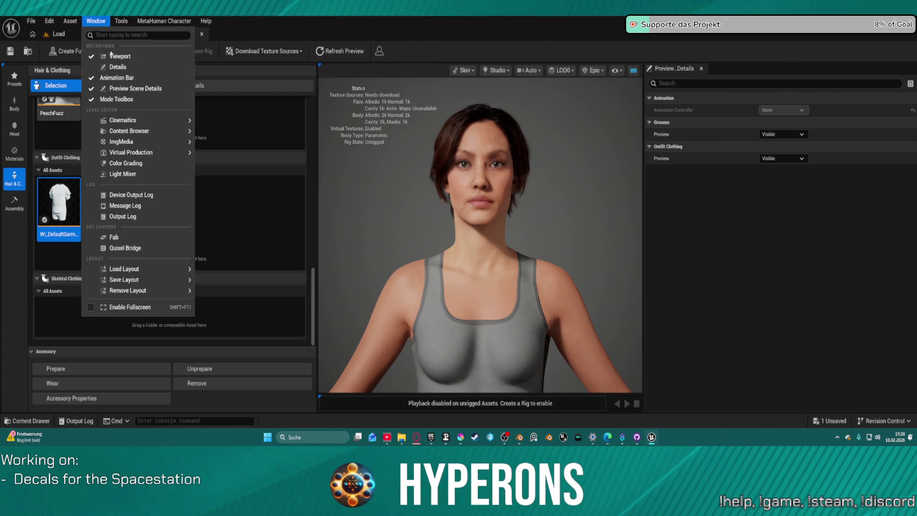
mouse_move(148, 131)
left_click(225, 139)
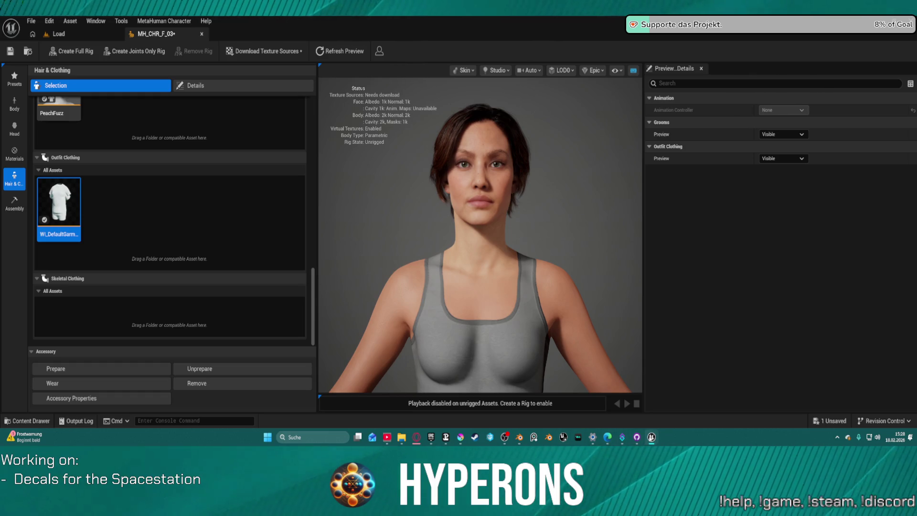
mouse_move(652, 438)
mouse_move(652, 438)
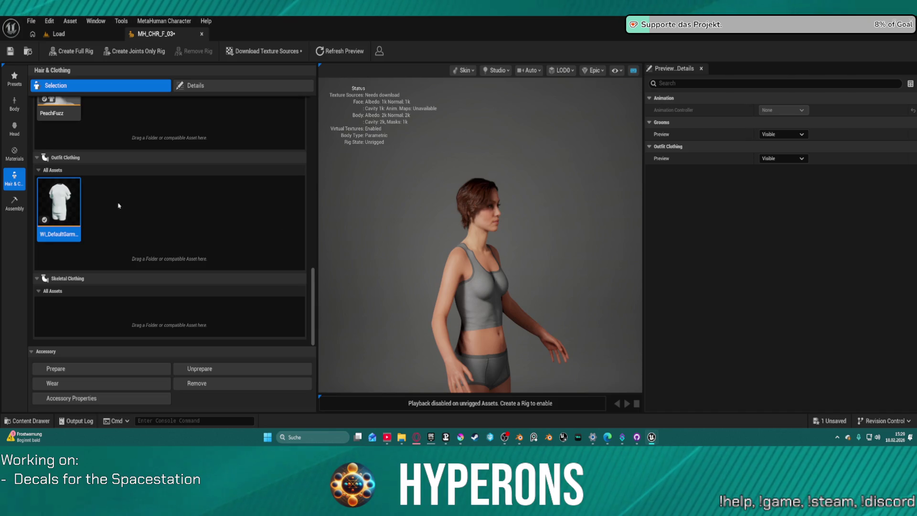
scroll(118, 206, "up", 3)
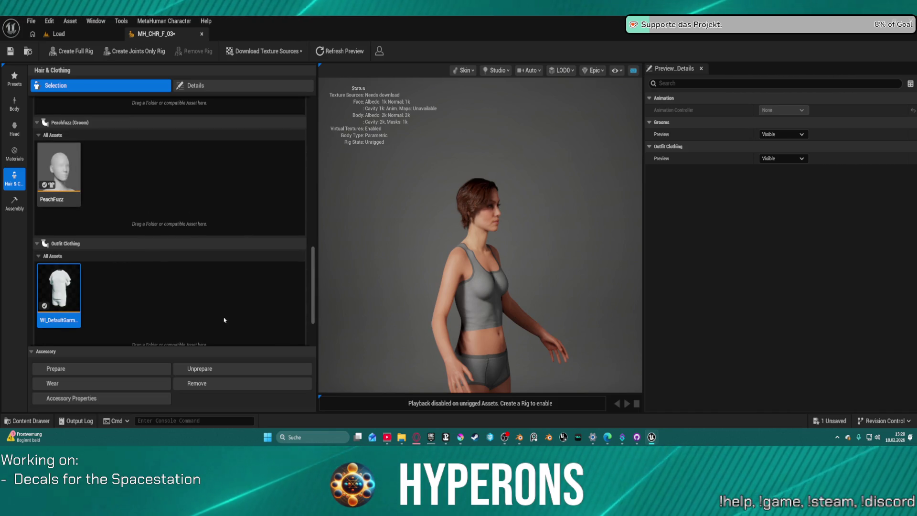
Look through the Body blending options, then bring up the preset characters gallery.
left_click(14, 103)
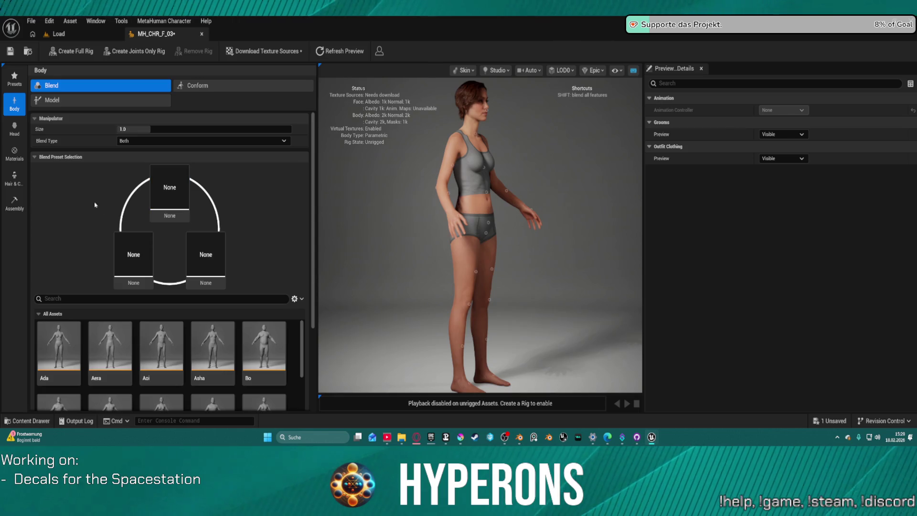
scroll(234, 394, "down", 2)
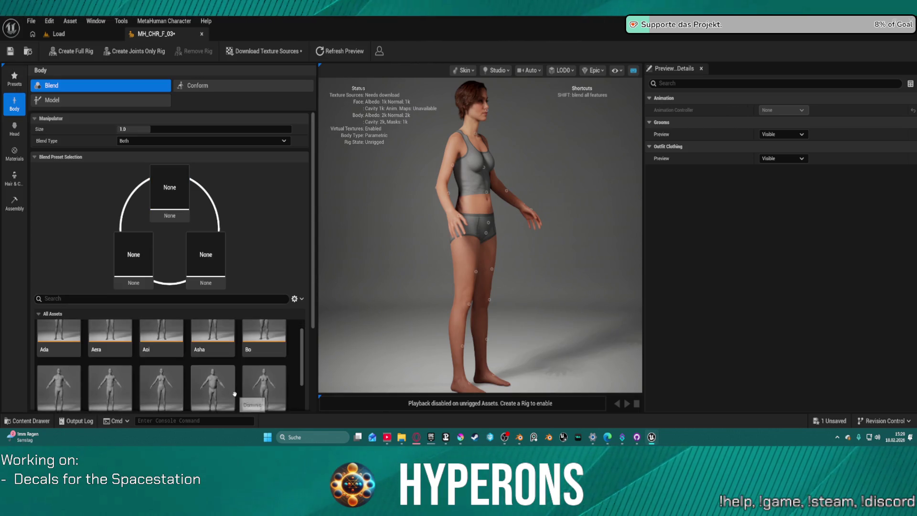
scroll(235, 394, "down", 1)
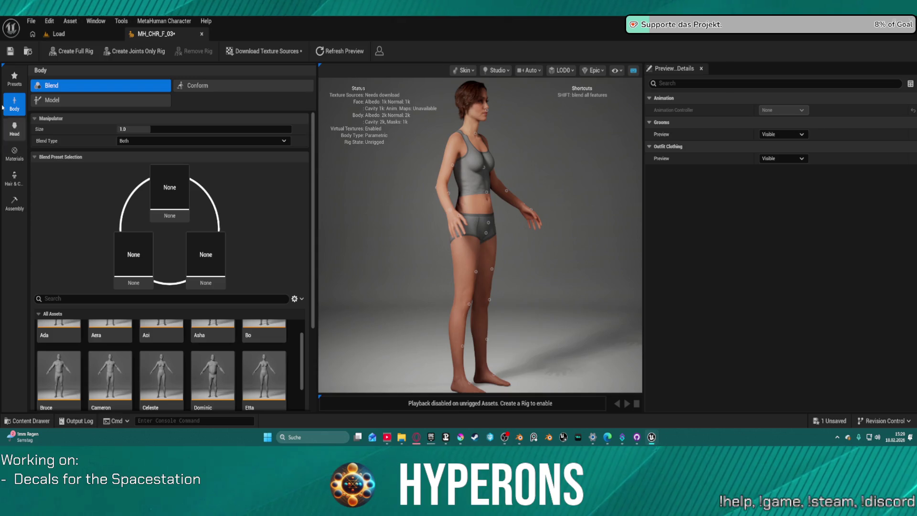
left_click(14, 79)
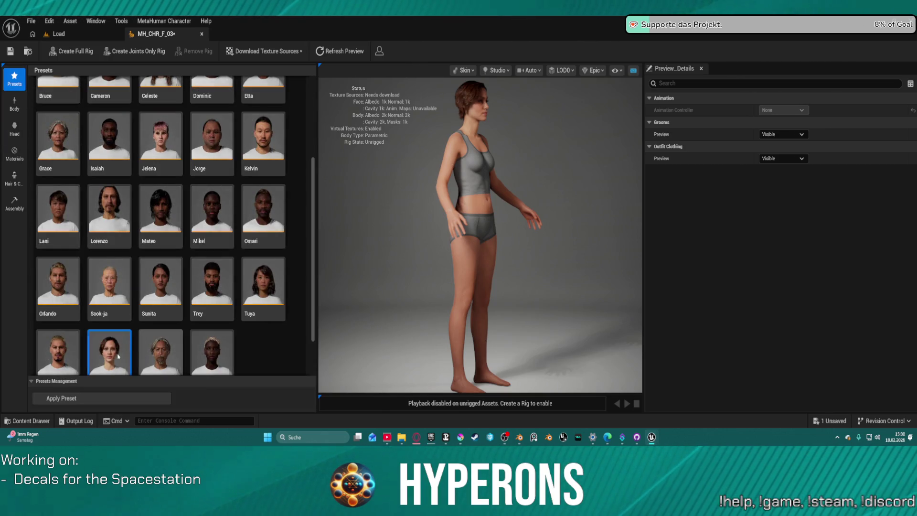
scroll(252, 270, "up", 5)
scroll(252, 269, "up", 3)
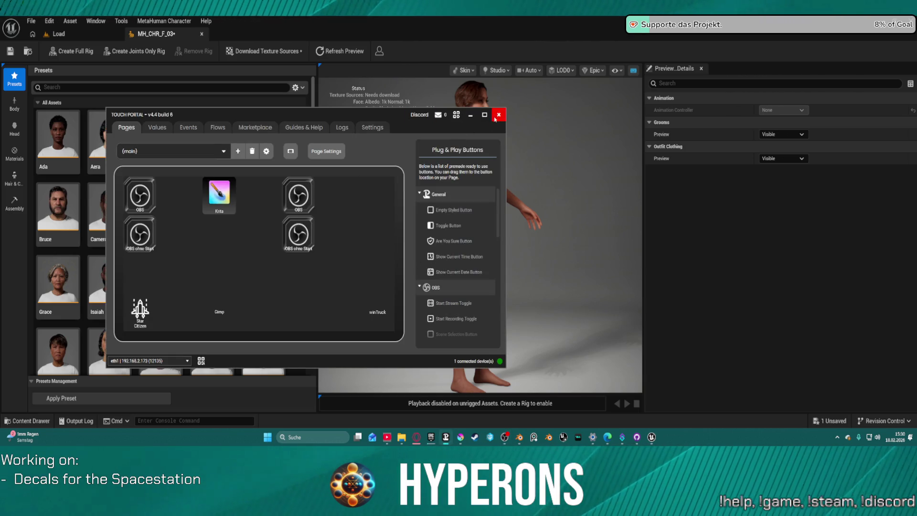
Close Touch Portal, glance at the Load level, and return to the MH_CHR_F_03 editor.
left_click(470, 115)
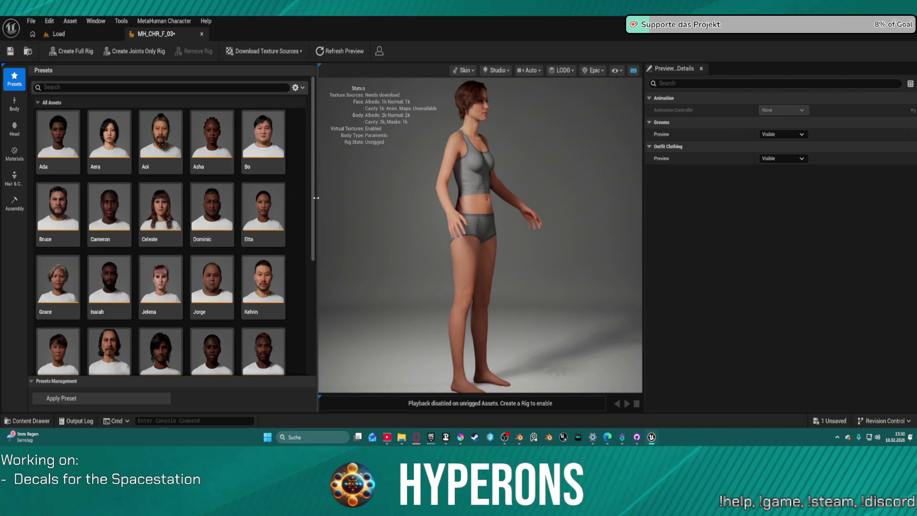
left_click(68, 34)
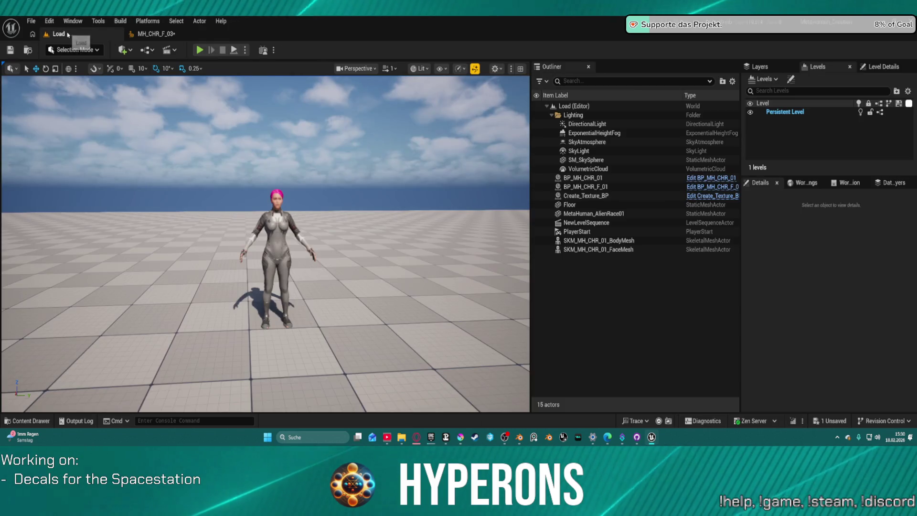
left_click(153, 34)
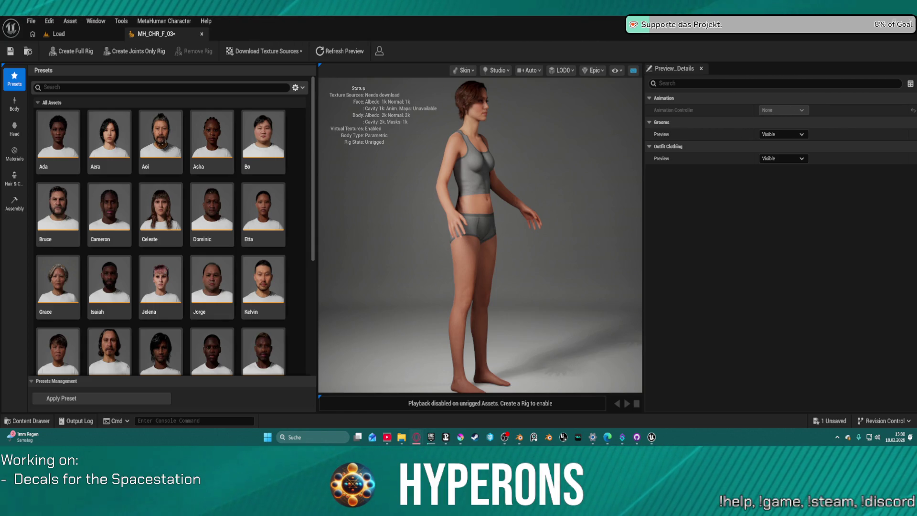
key("alt+Tab")
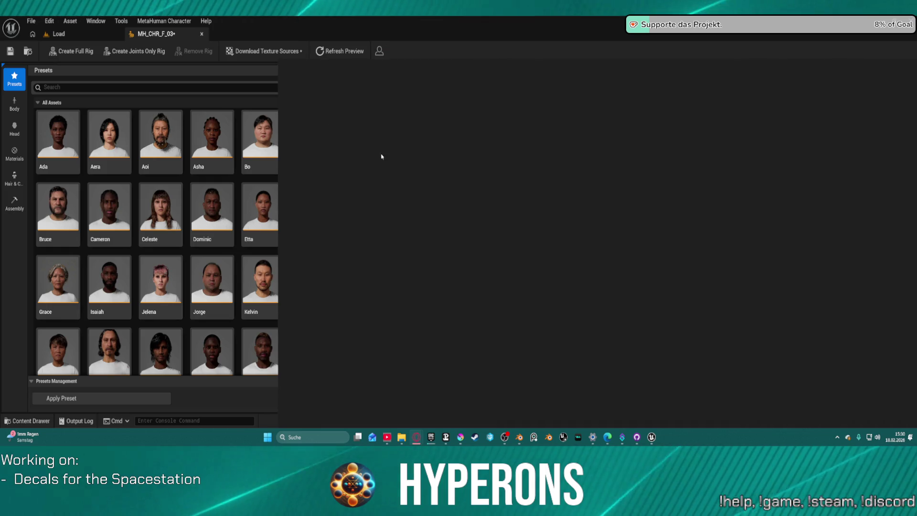
scroll(611, 271, "down", 4)
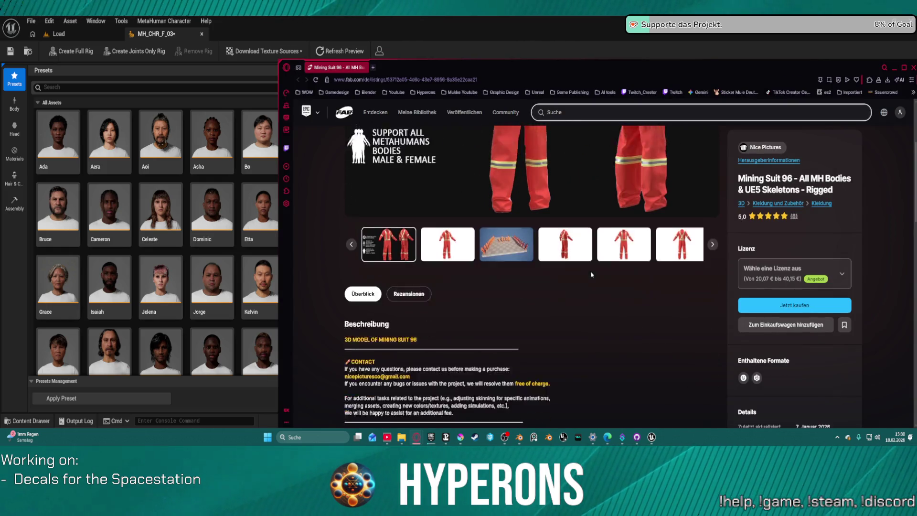
scroll(578, 224, "up", 4)
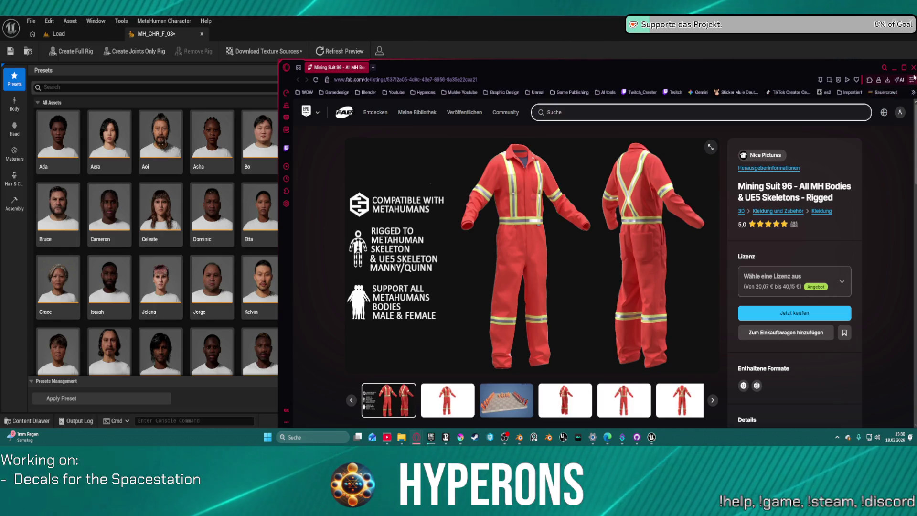
left_click(893, 68)
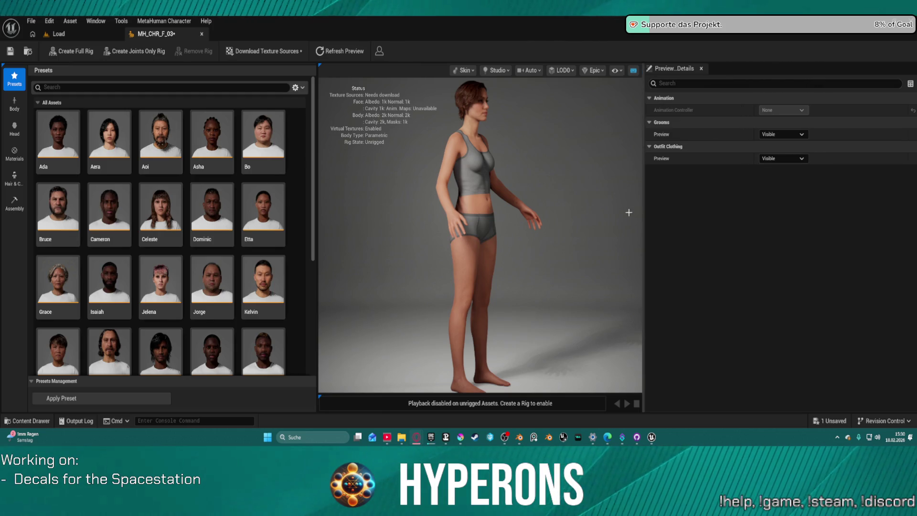
Scroll the Presets grid down to Vivian and open the Hair & Clothing options.
scroll(201, 286, "down", 3)
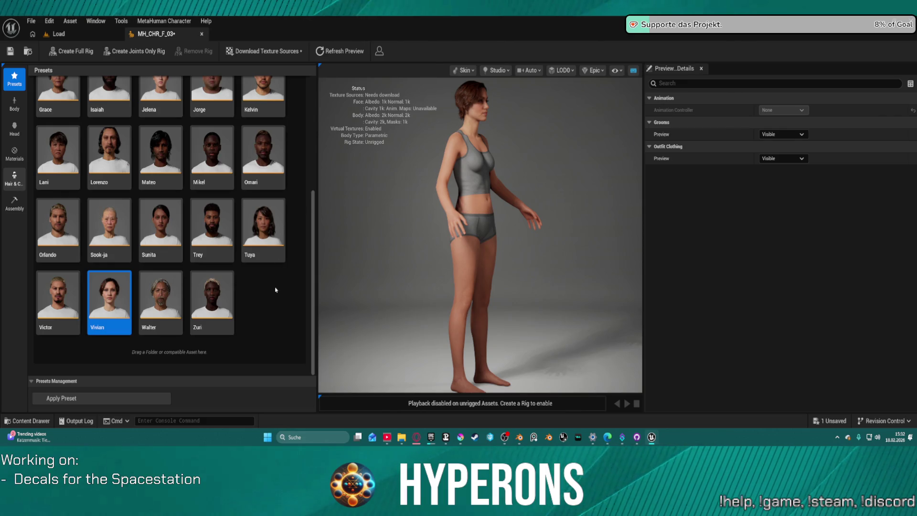
left_click(14, 177)
Add MHW_EngineerUnderSuit and MHW_EngineerArmor to Outfit Clothing, then try the helmet and under-suit on her.
mouse_move(344, 188)
left_mouse_down()
mouse_move(281, 191)
mouse_move(162, 223)
mouse_move(170, 227)
left_mouse_up()
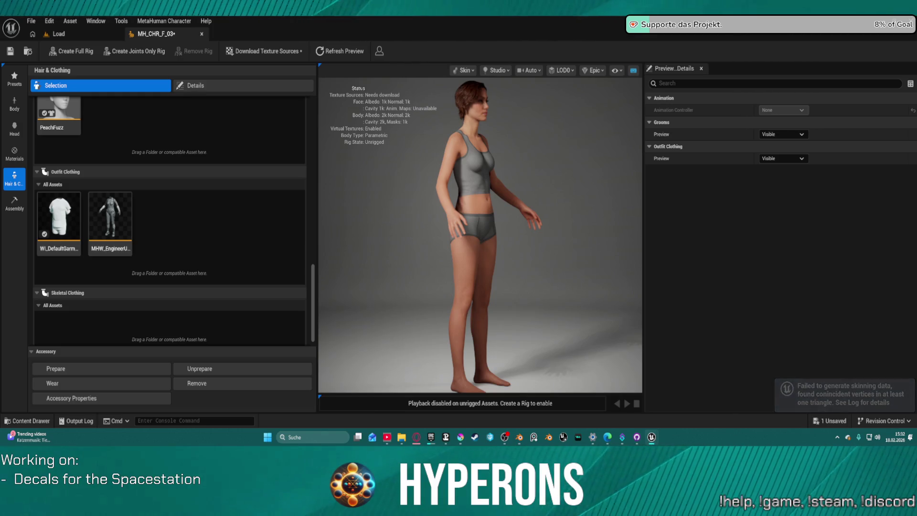
mouse_move(375, 112)
left_mouse_down()
mouse_move(182, 228)
mouse_move(195, 228)
left_mouse_up()
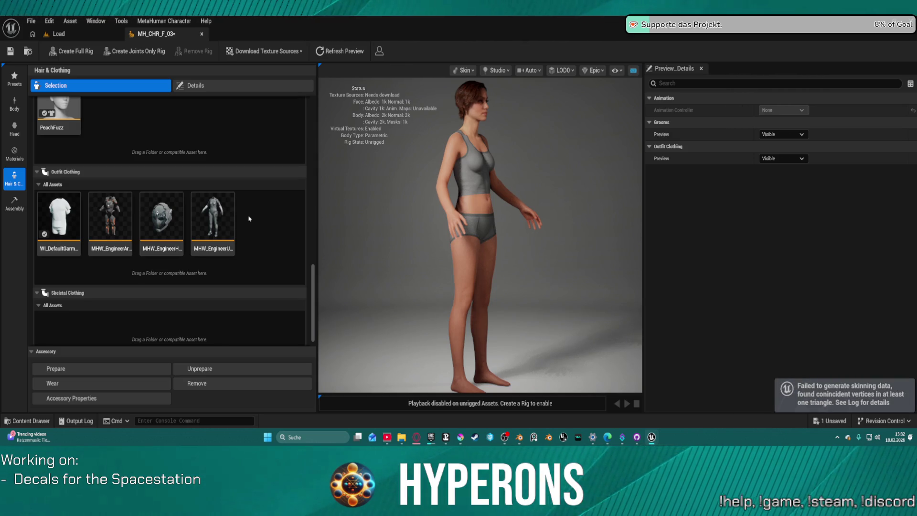
left_click(166, 225)
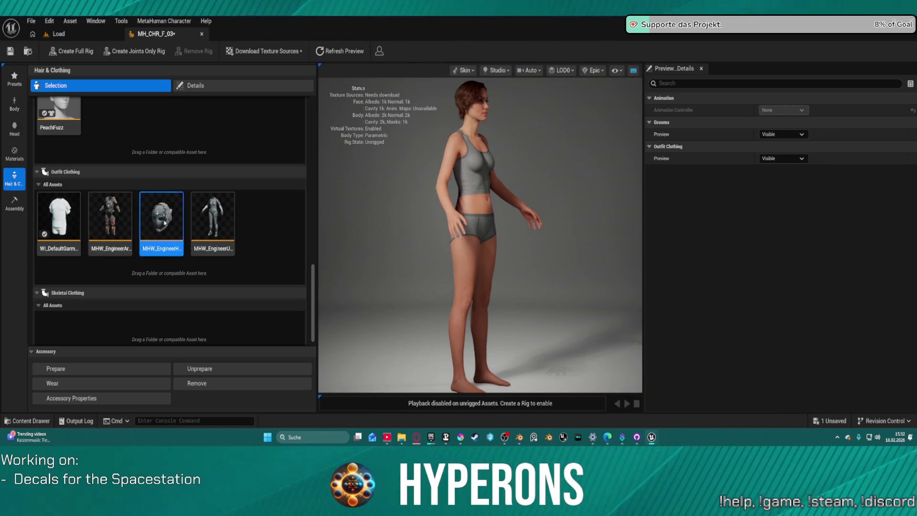
left_click(224, 218)
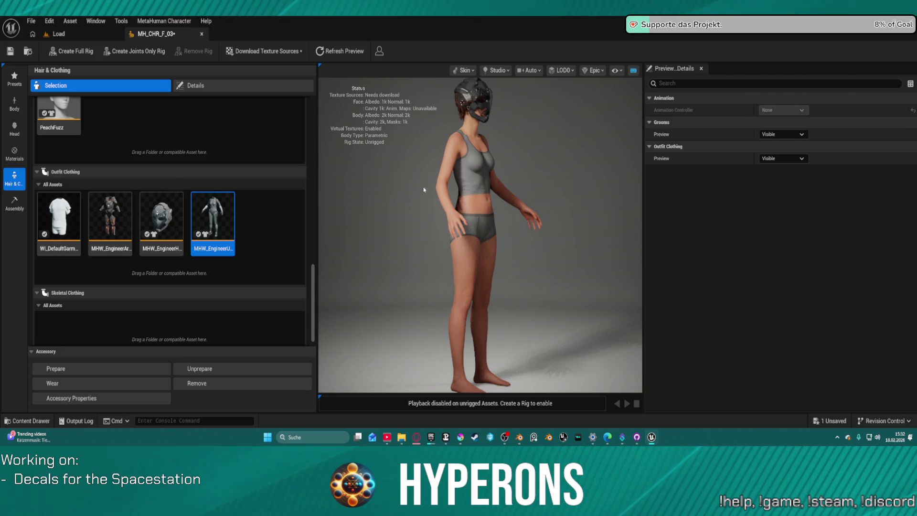
Put MHW_EngineerArmor on MH_CHR_F_03, toggle off the engineer helmet, and orbit closer to the armored character.
left_click(110, 222)
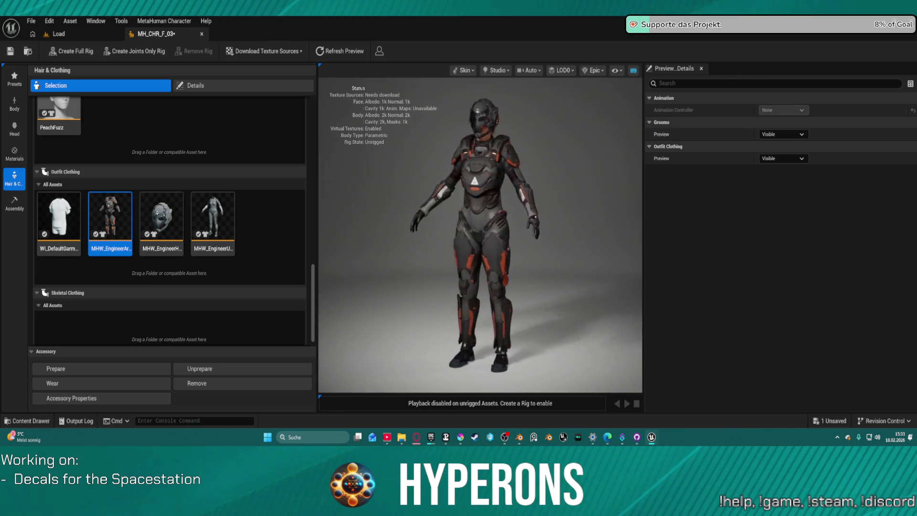
left_click(181, 211)
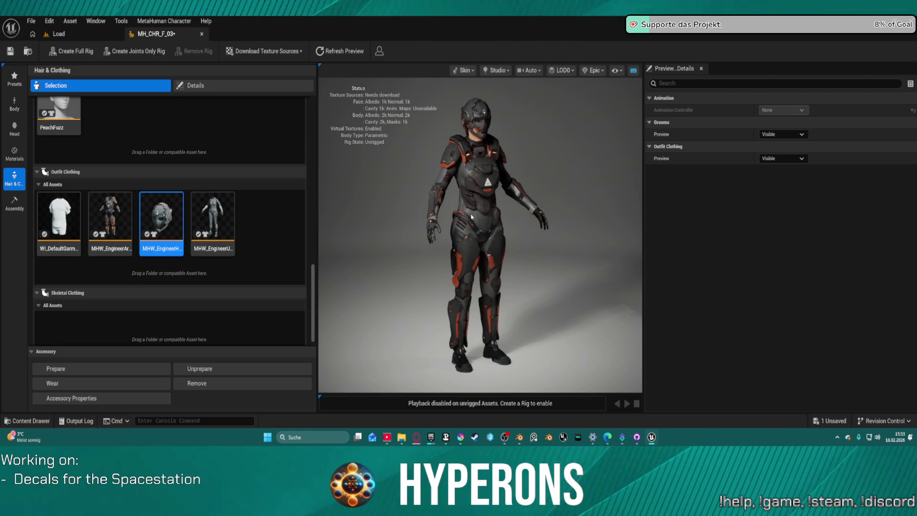
left_click_drag(530, 198, 382, 197)
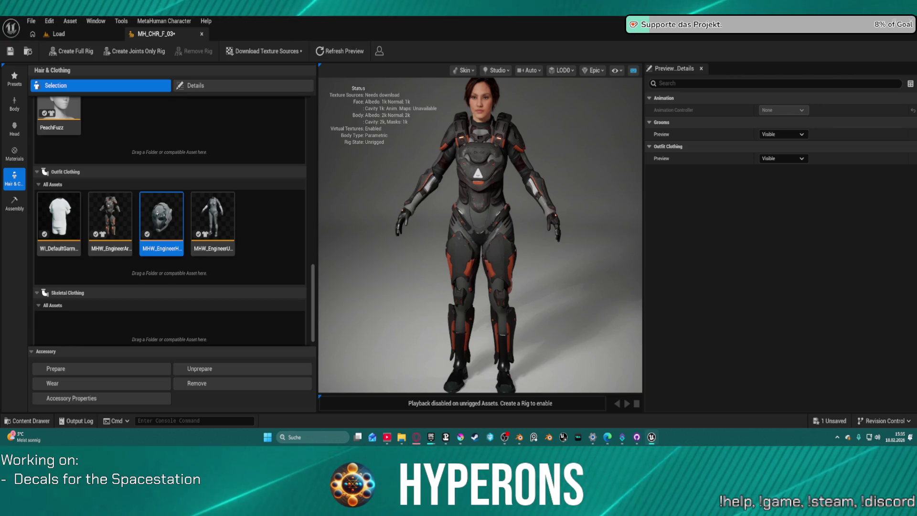
Add WI_Sci_Fi_ExoSuit to Outfit Clothing and preview the engineer armor and exosuit outfits.
left_click_drag(332, 290, 267, 213)
left_click(207, 223)
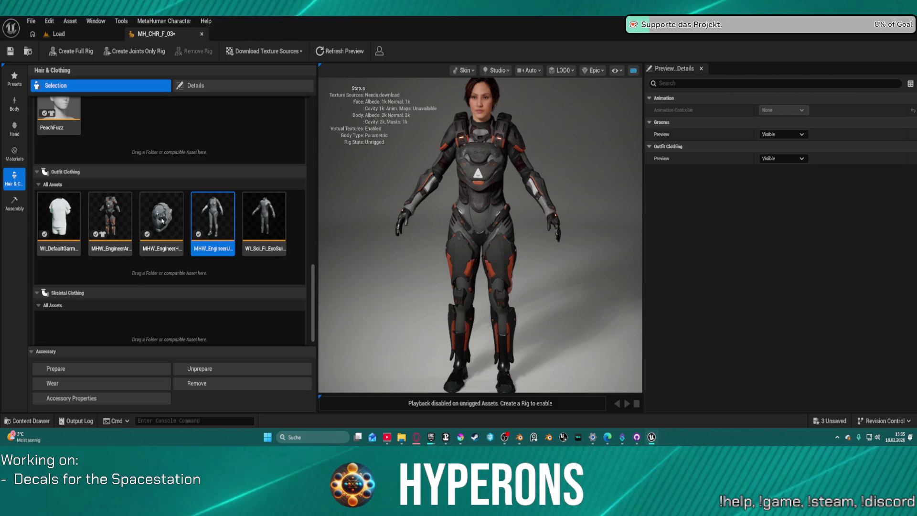
left_click(113, 219)
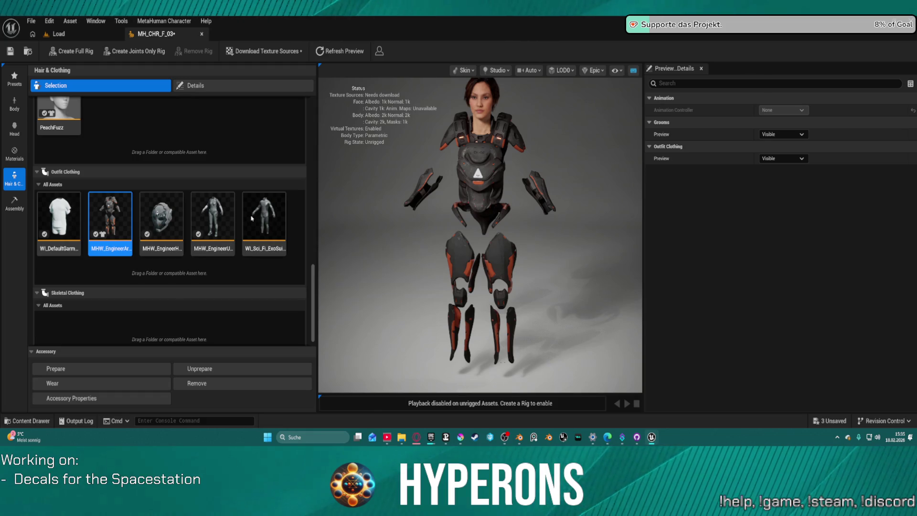
left_click(254, 217)
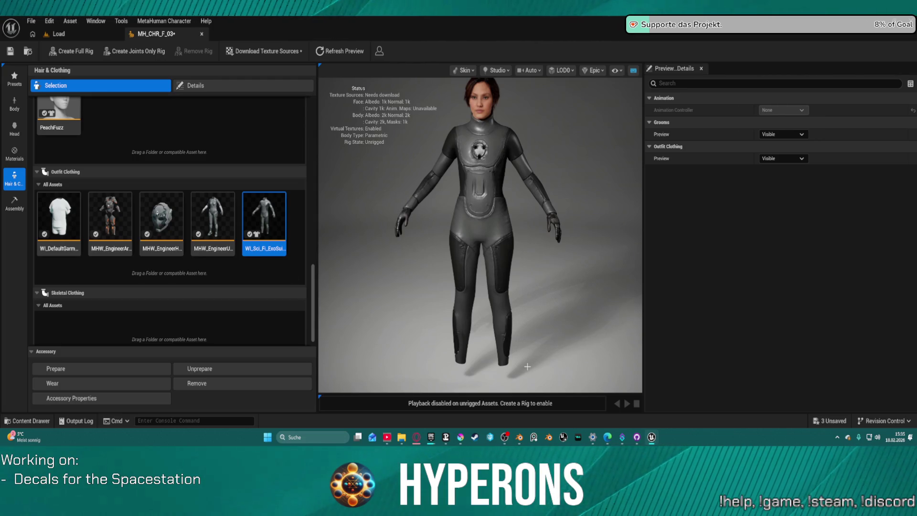
Dress the character in MHW_EngineerUnderSuit and bring up the Content Drawer.
mouse_move(519, 343)
left_mouse_down()
mouse_move(444, 344)
mouse_move(315, 205)
mouse_move(260, 168)
left_mouse_up()
left_click(264, 246)
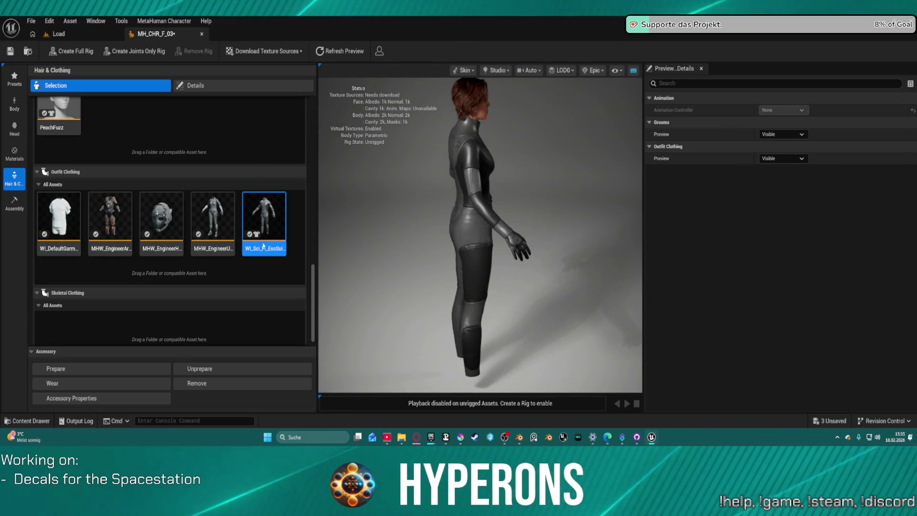
left_click(223, 216)
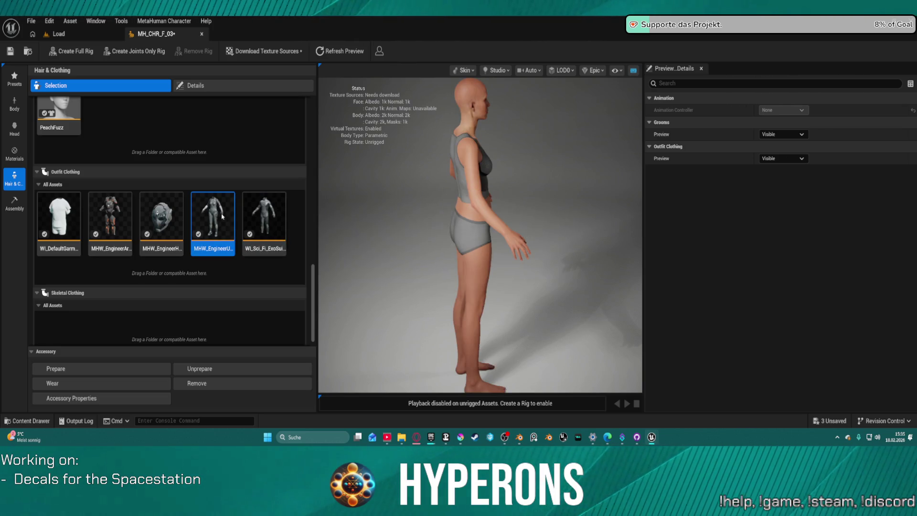
double_click(221, 216)
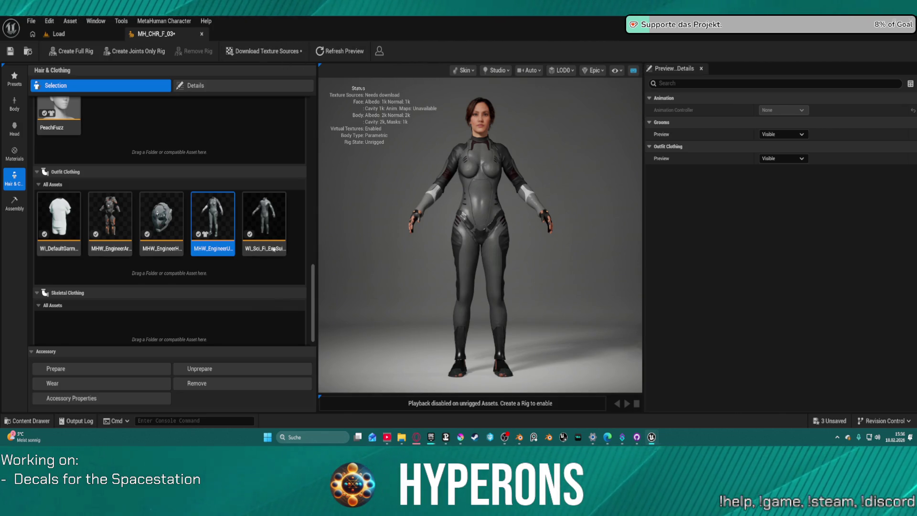
key("ctrl+space")
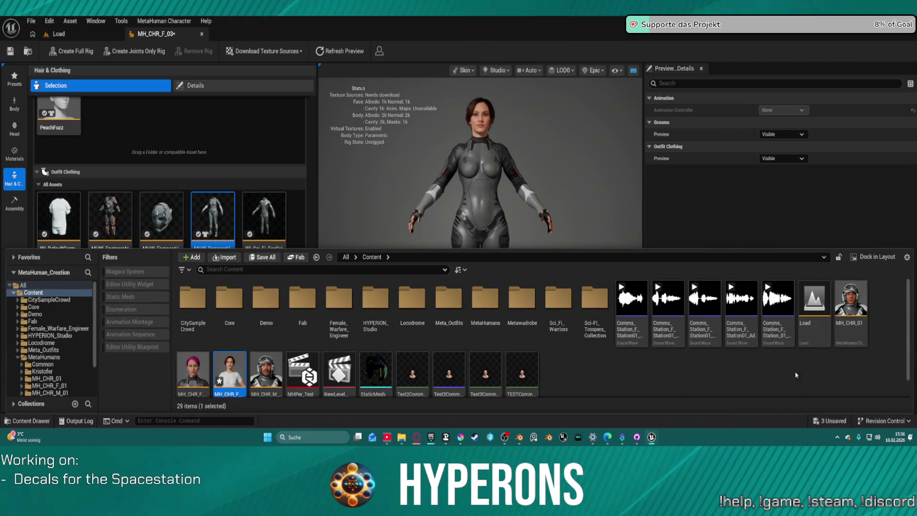
Open the MHW_EngineerUnderSuit outfit asset in its own editor tab.
right_click(226, 218)
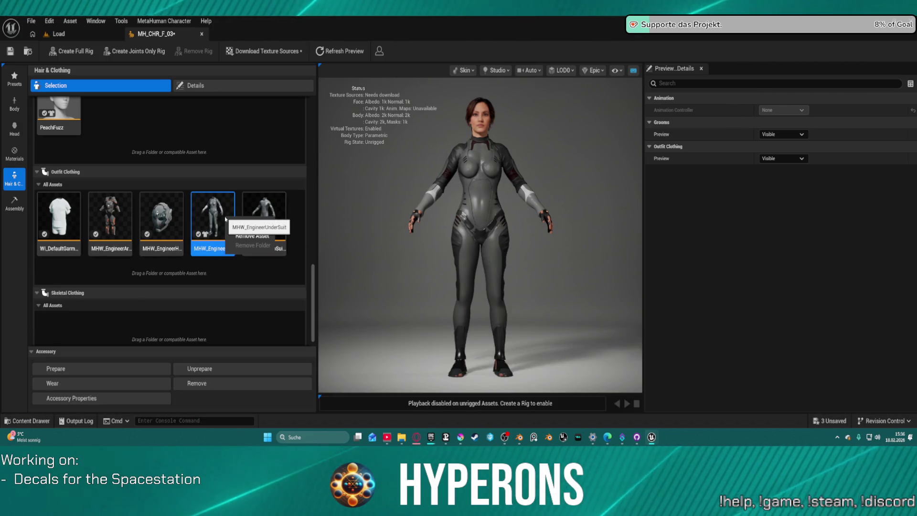
left_click(29, 421)
scroll(52, 342, "down", 2)
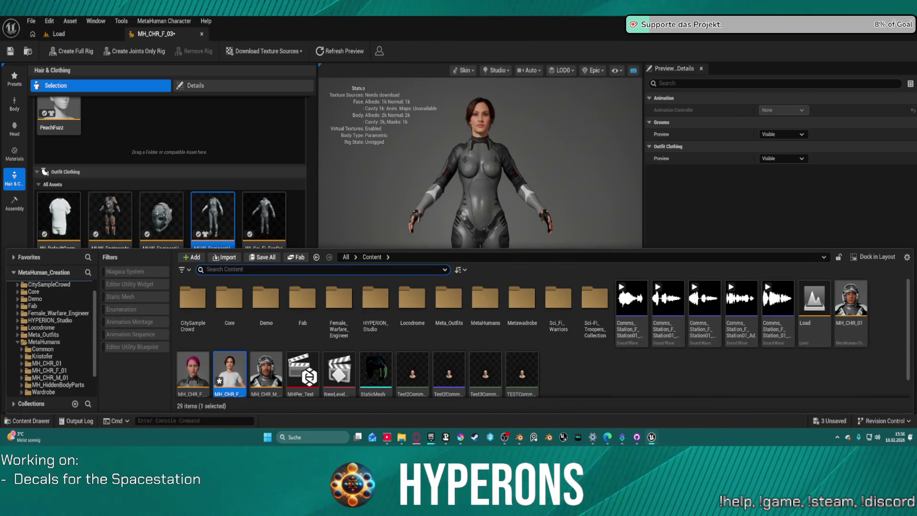
key("ctrl+space")
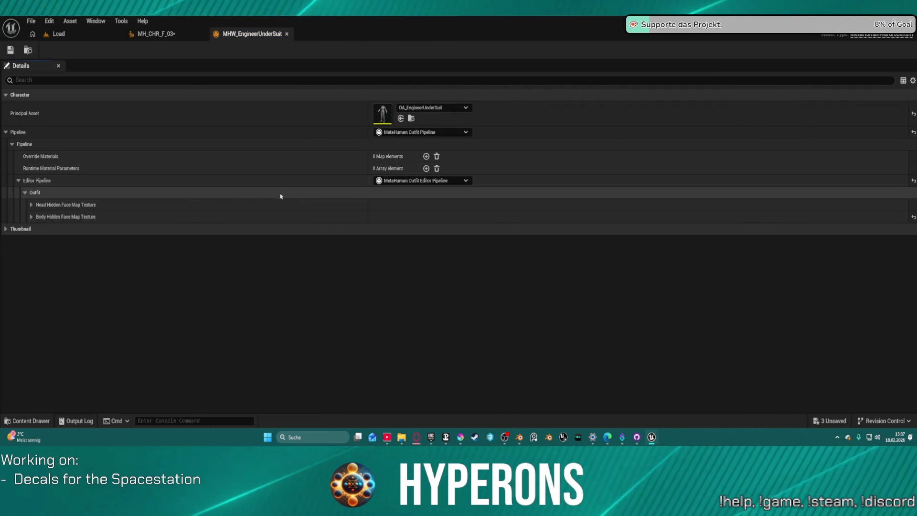
Expand Head and Body Hidden Face Map Texture settings and inspect the body texture choices.
left_click(31, 204)
left_click(31, 253)
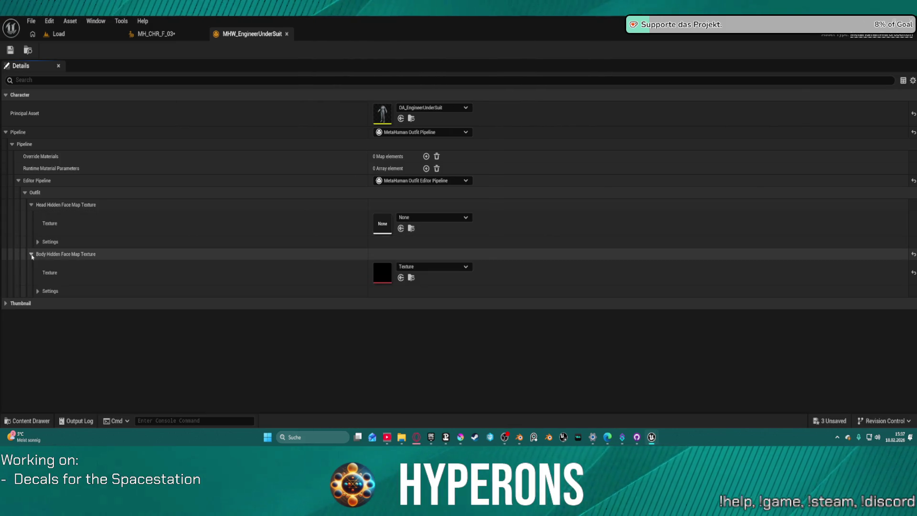
left_click(432, 267)
key("Escape")
key("ctrl+space")
key("ctrl+space")
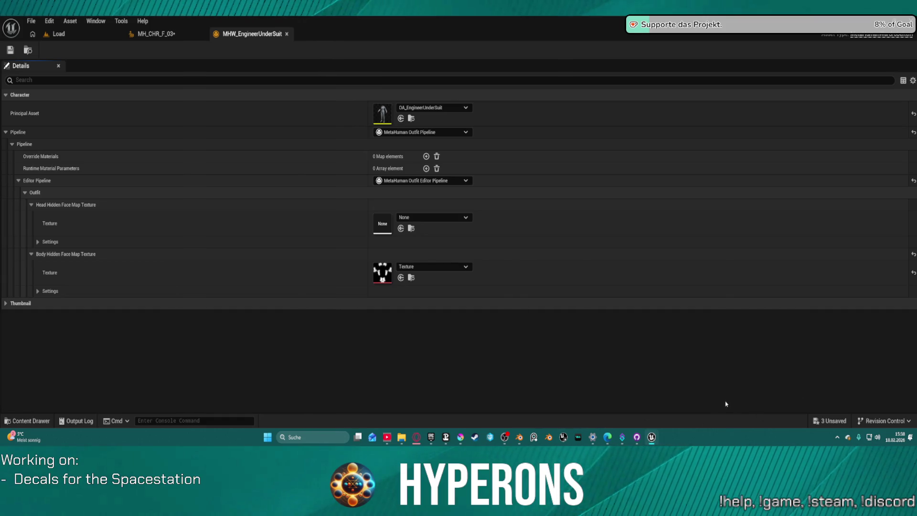
mouse_move(652, 438)
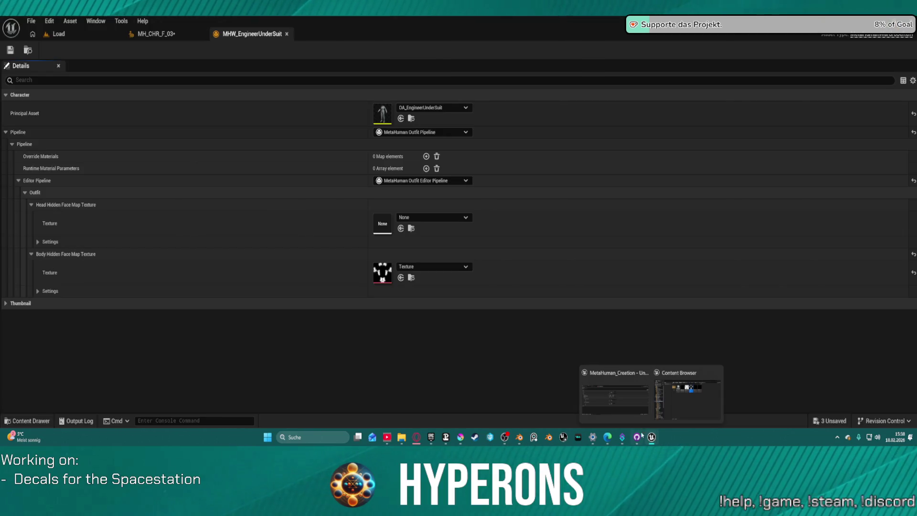
left_click(638, 438)
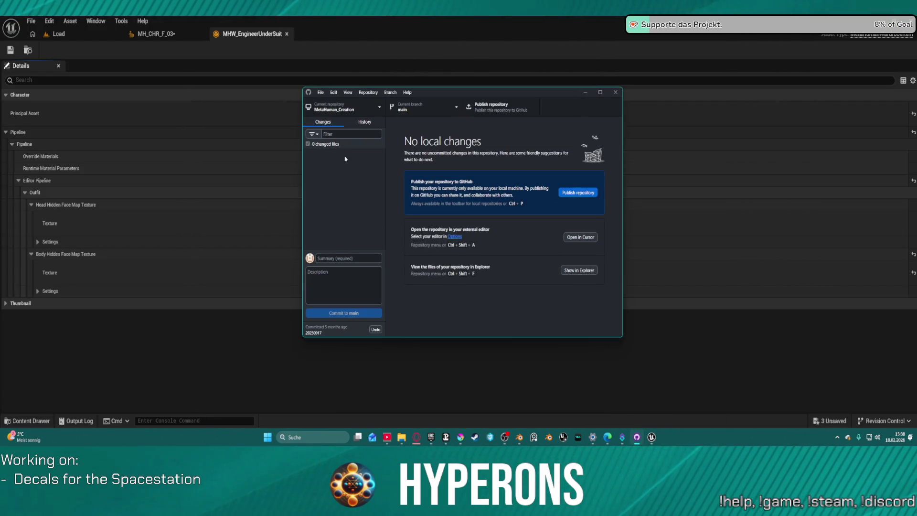
left_click(359, 121)
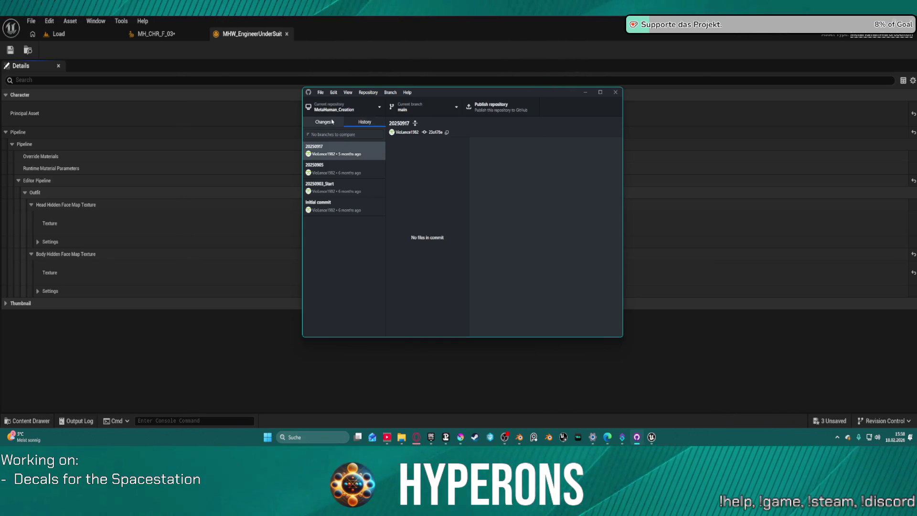
left_click(333, 121)
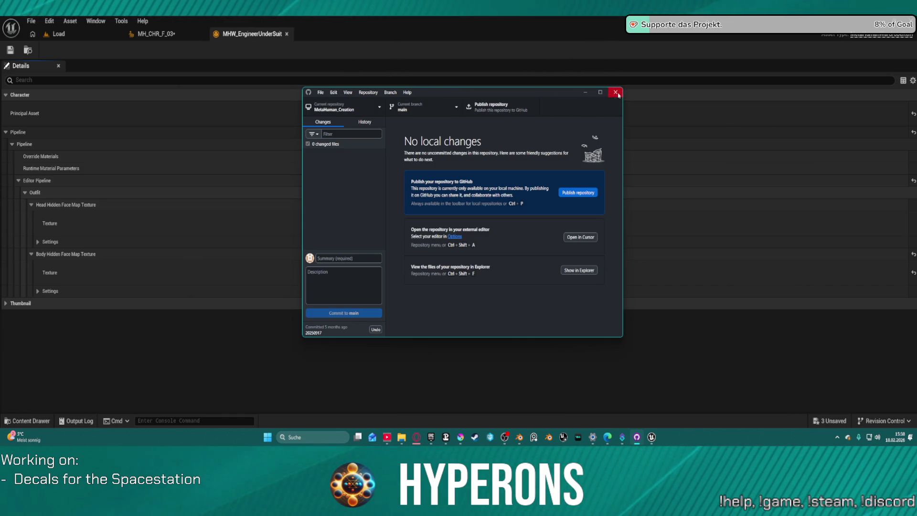
left_click(618, 95)
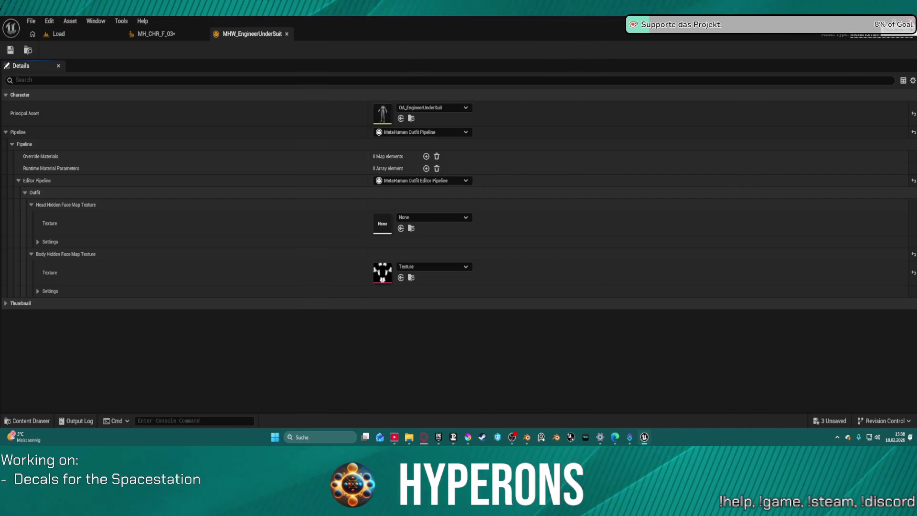
Cancel saving the three unsaved assets, leaving them unsaved before extracting the ZIP.
key("ctrl+shift+s")
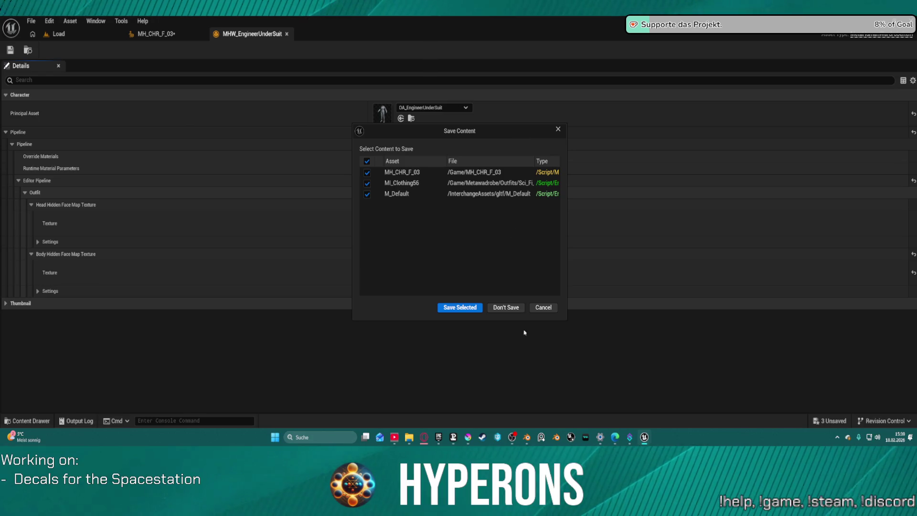
left_click(545, 308)
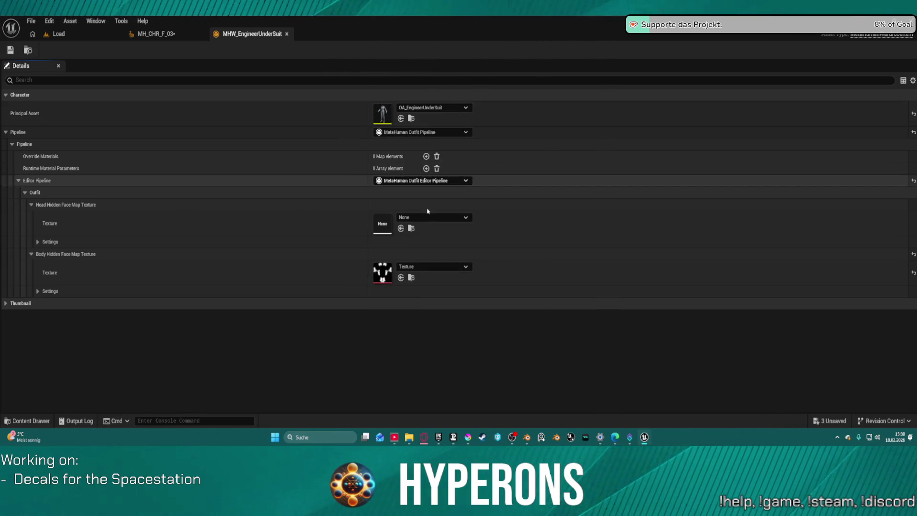
mouse_move(406, 438)
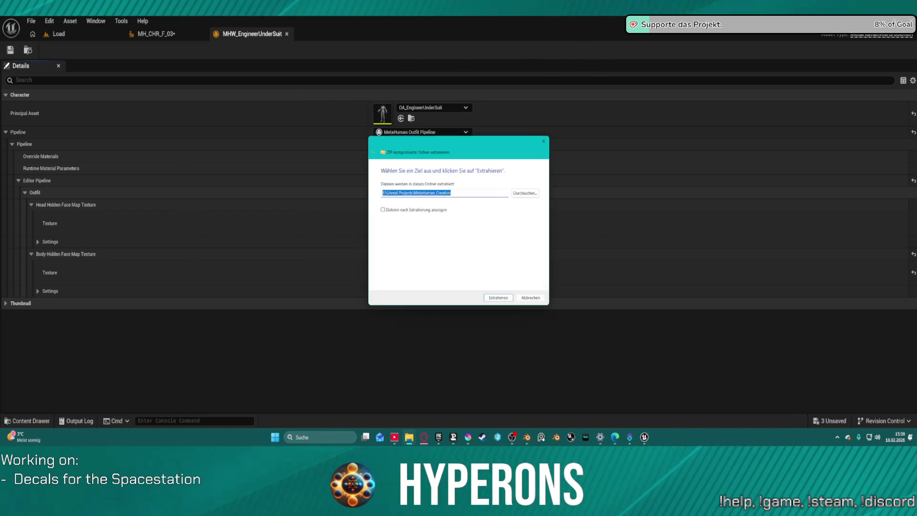
Extract the ZIP into Metahuman_Creation, minimizing the progress window and closing the wizard.
left_click(501, 301)
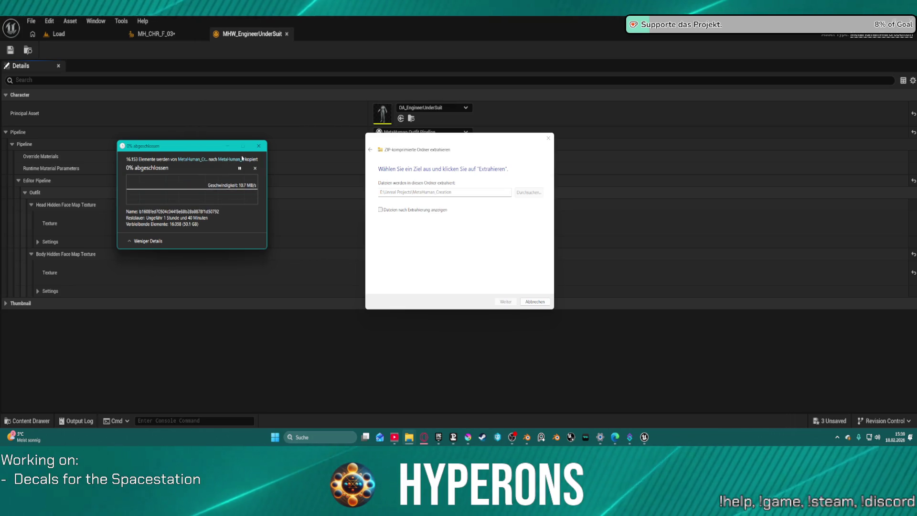
left_click(227, 146)
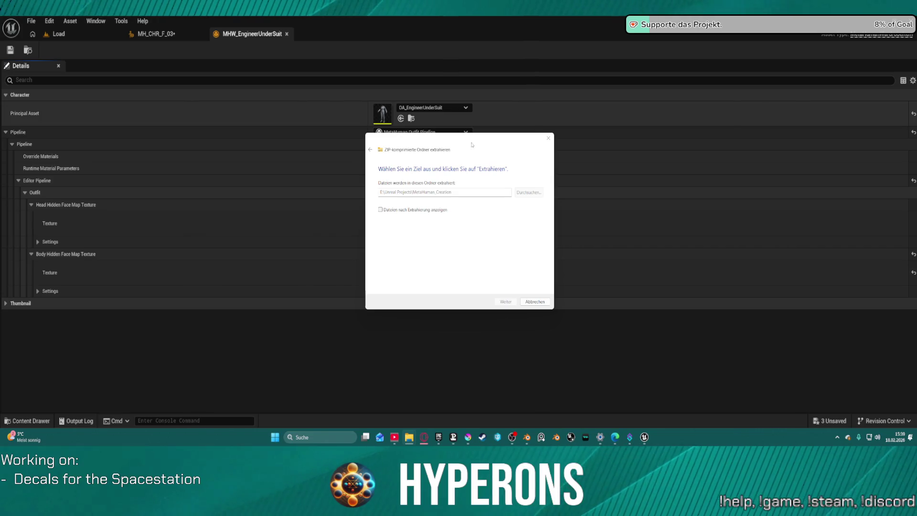
key("Escape")
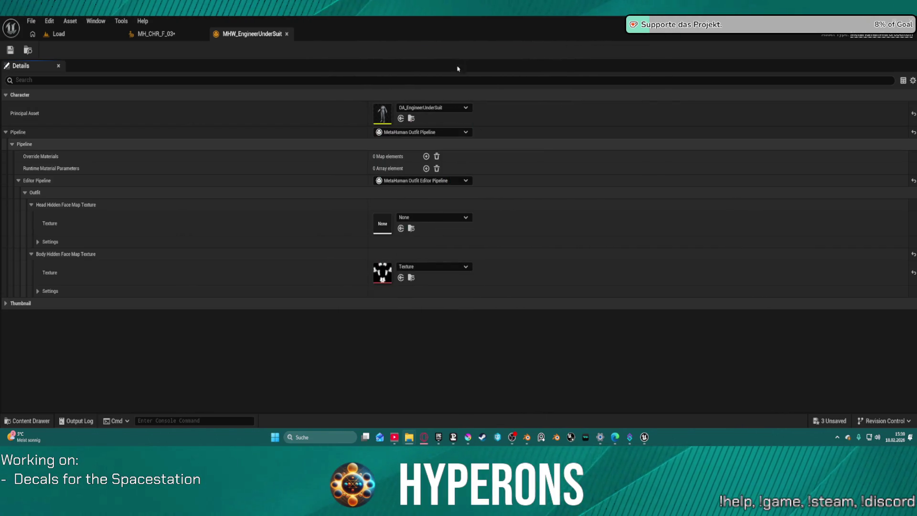
Check the character and undersuit tabs, then browse to the top-level Content folder.
left_click(125, 35)
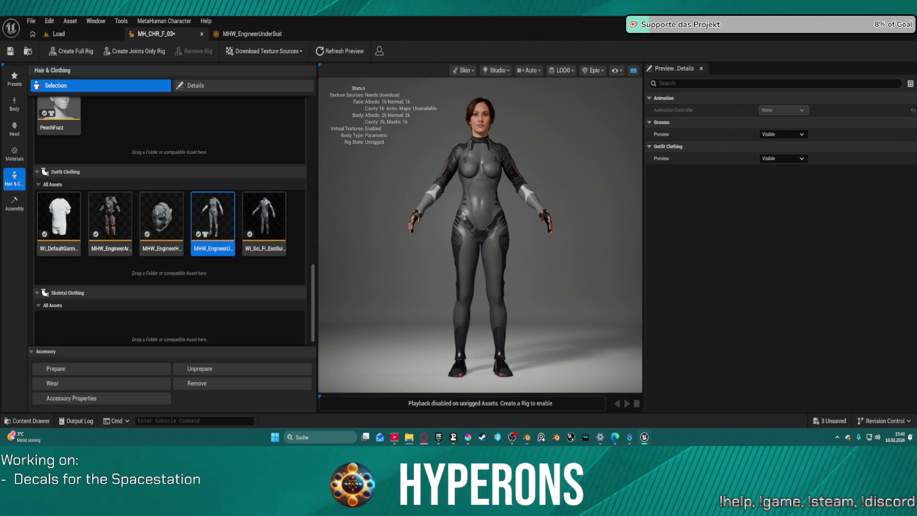
left_click(252, 33)
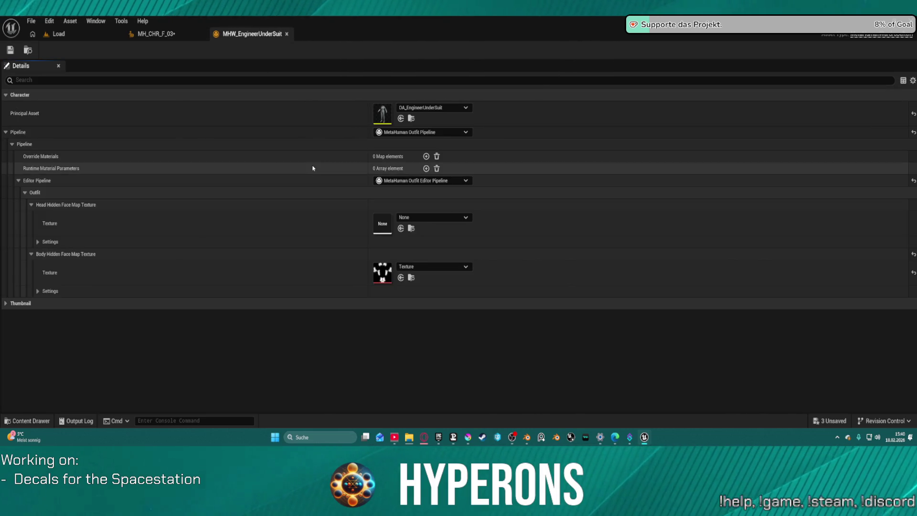
key("ctrl+space")
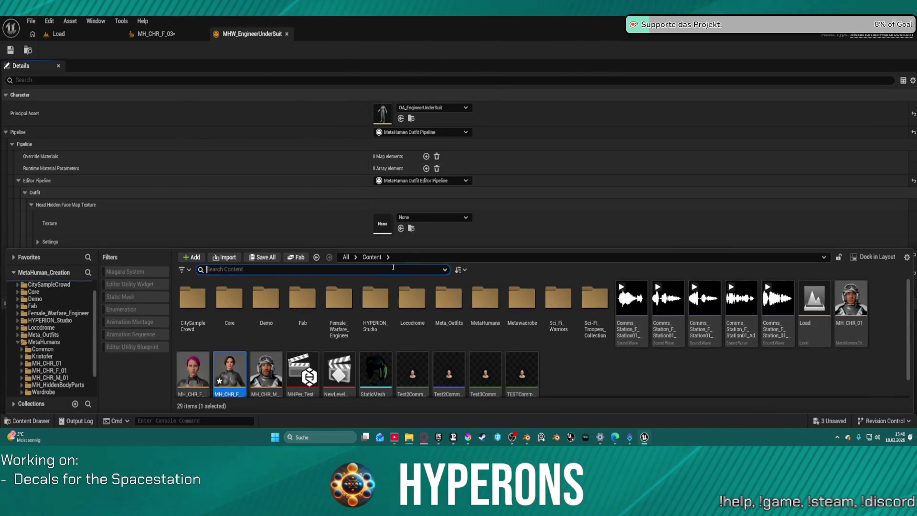
scroll(29, 300, "up", 2)
left_click(37, 293)
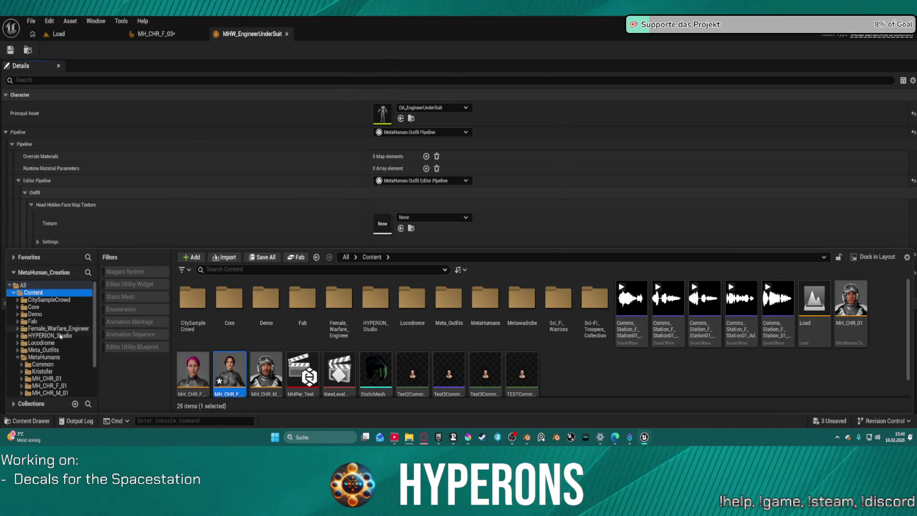
scroll(60, 336, "down", 1)
scroll(302, 353, "down", 1)
scroll(302, 334, "up", 1)
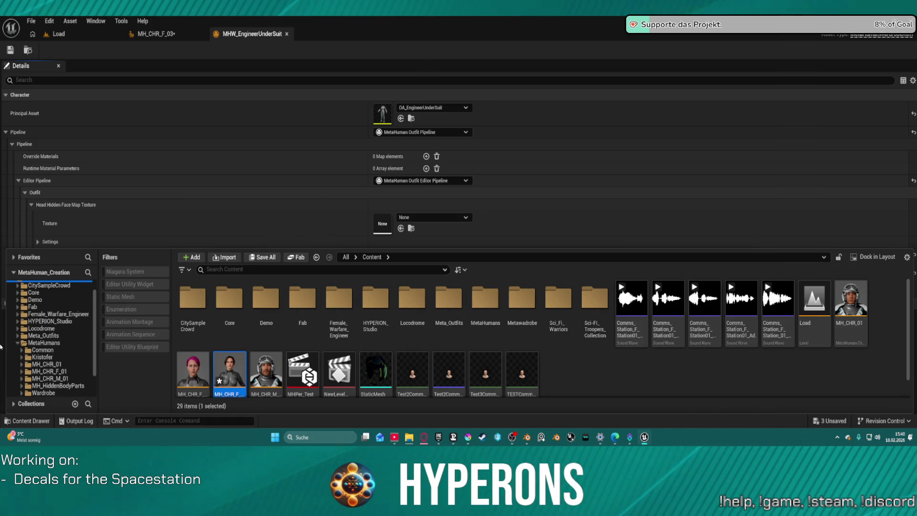
scroll(46, 356, "down", 2)
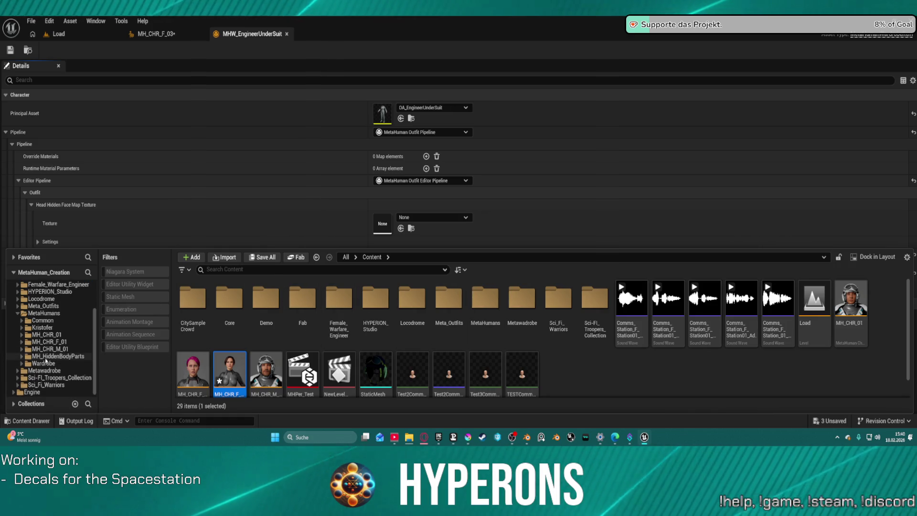
Navigate to MH_HiddenBodyParts > Data and open MM_MasterMaterial_Inst for editing.
left_click(47, 356)
double_click(190, 300)
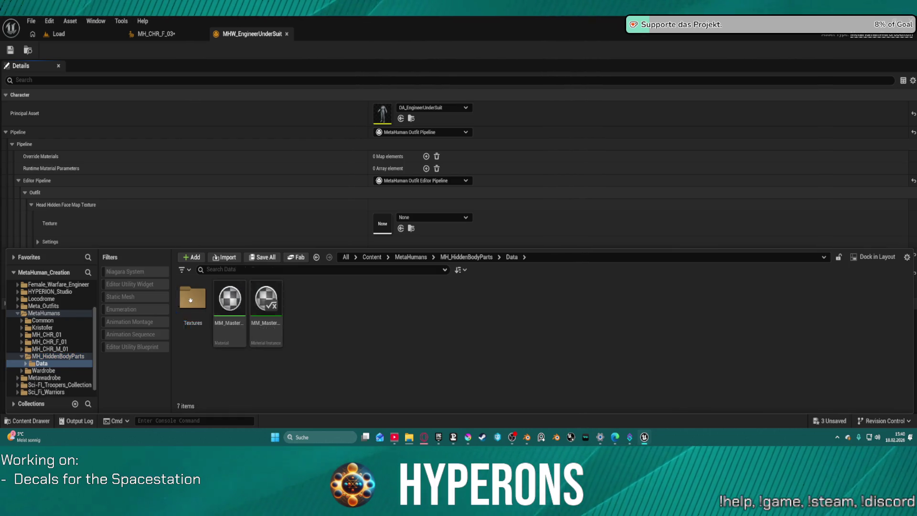
double_click(190, 299)
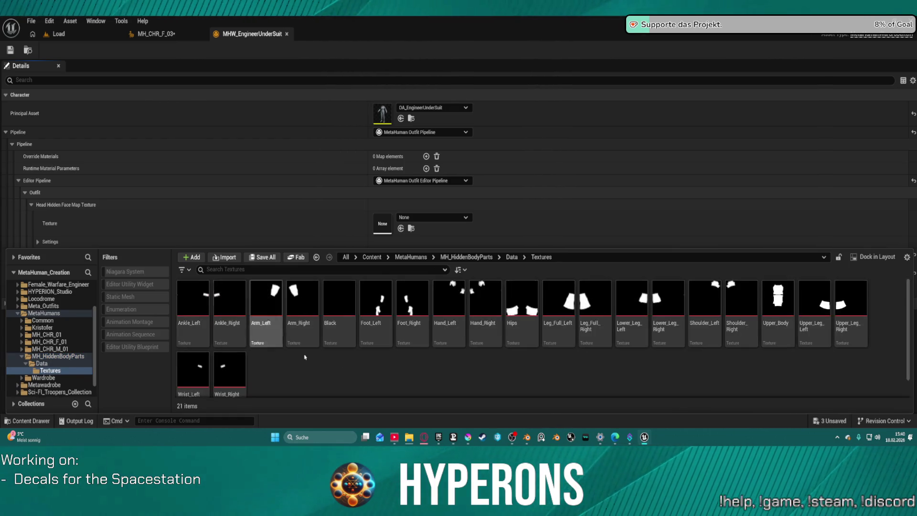
left_click(41, 364)
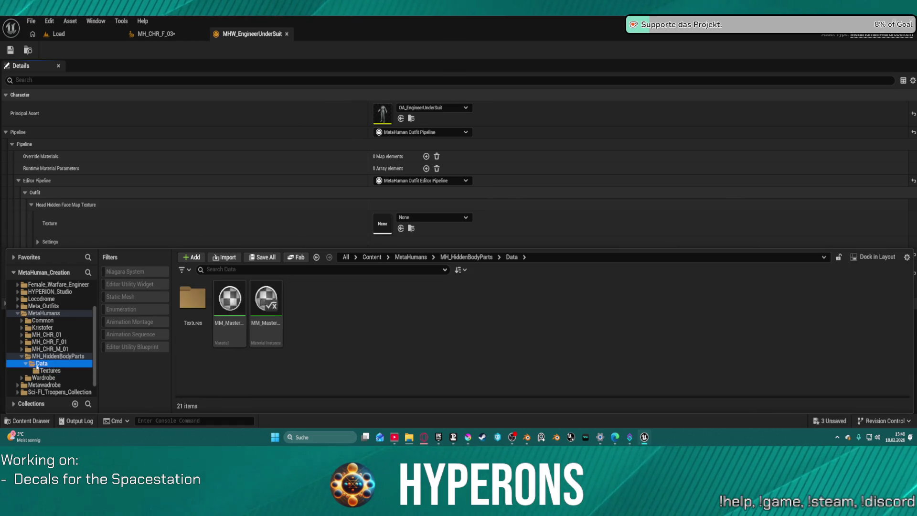
left_click(70, 357)
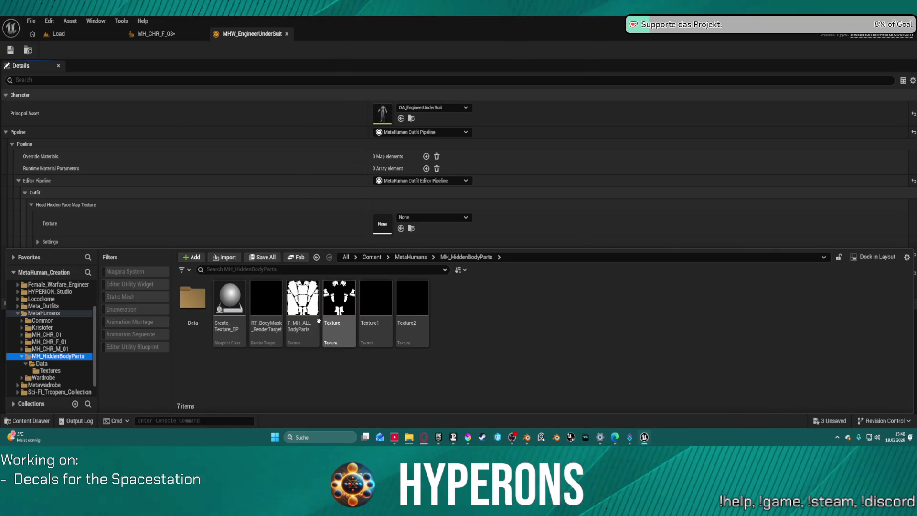
left_click(232, 327)
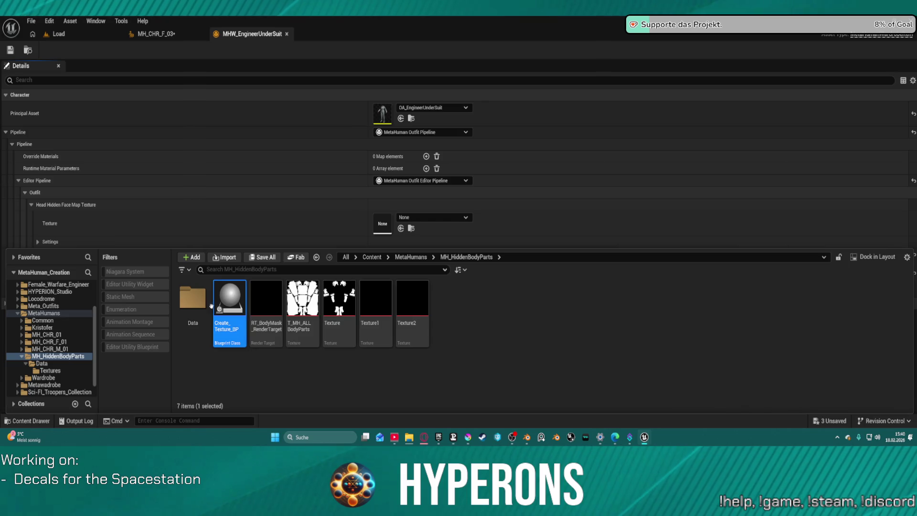
double_click(193, 301)
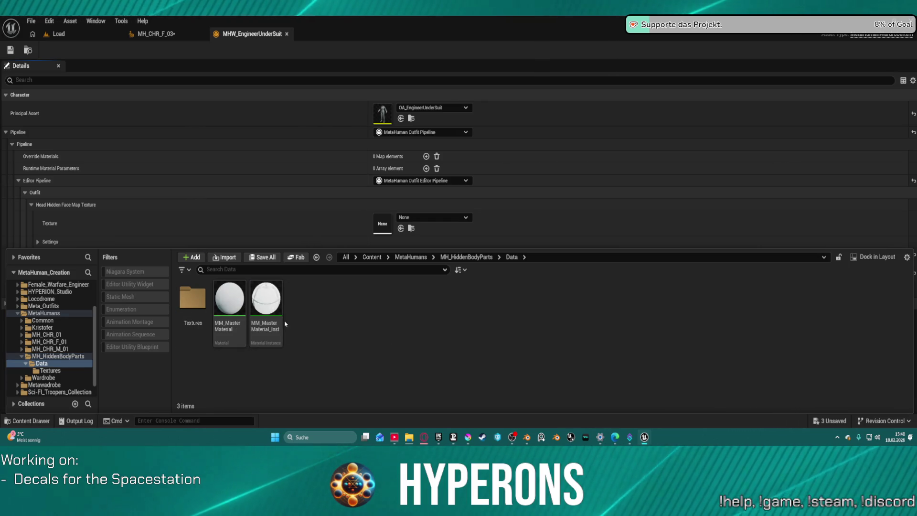
left_click(266, 305)
double_click(266, 306)
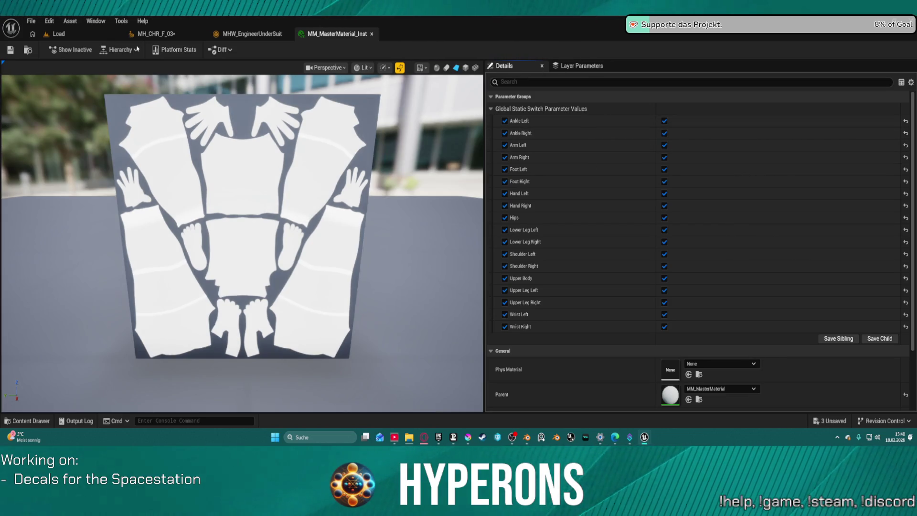
Select Create_Texture_BP in the Load level, then return to the MHW_EngineerUnderSuit outfit editor.
left_click(89, 37)
left_click(591, 196)
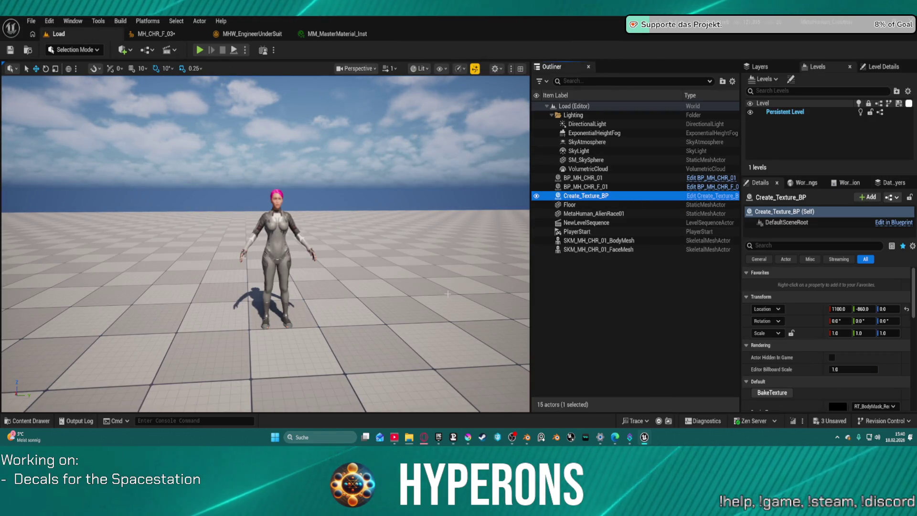
key("ctrl+space")
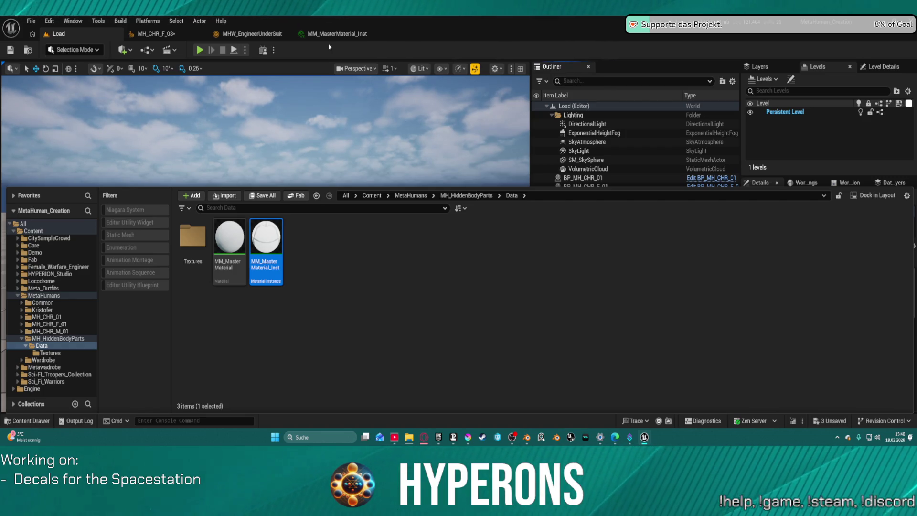
left_click(270, 33)
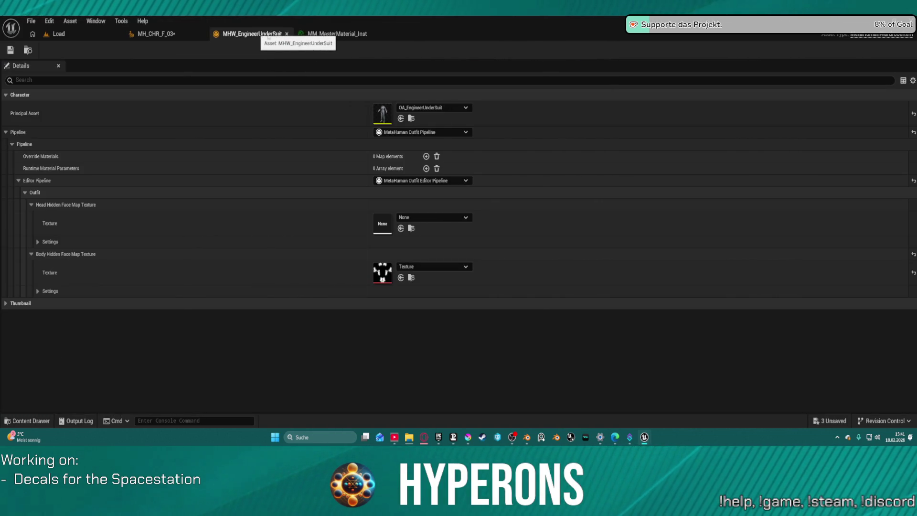
Close the MM_MasterMaterial_Inst tab and return to the MH_CHR_F_03 character editor.
left_click(336, 33)
left_click(372, 33)
left_click(151, 34)
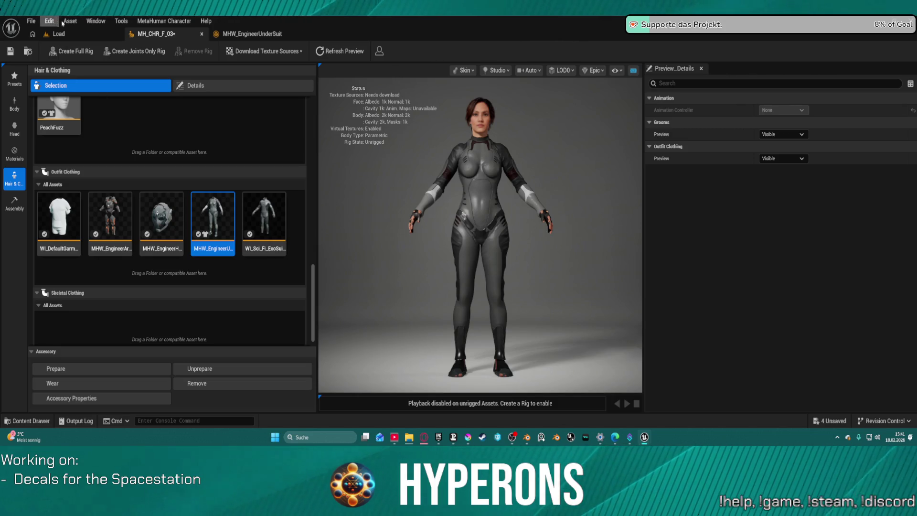
Bake the body mask via Create_Texture_BP and save MHW_EngineerUnderSuit using Texture1.
left_click(56, 33)
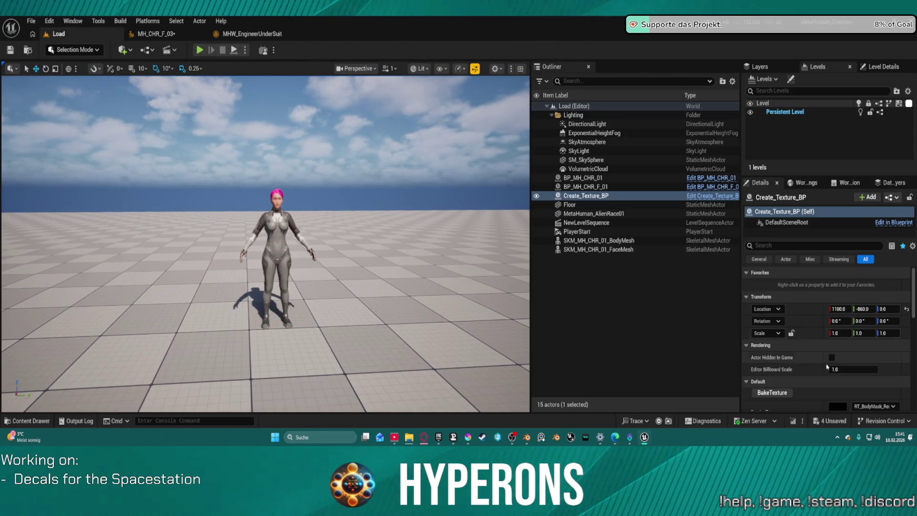
left_click(782, 394)
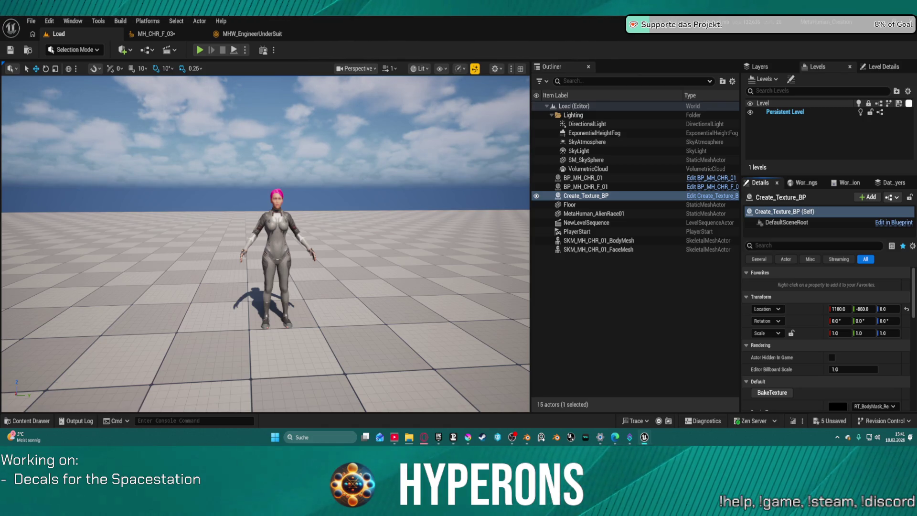
left_click(248, 33)
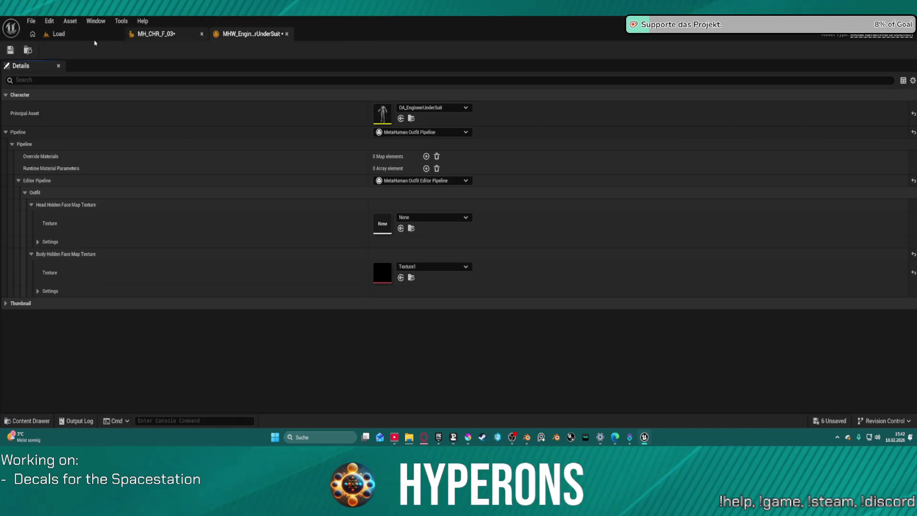
left_click(11, 50)
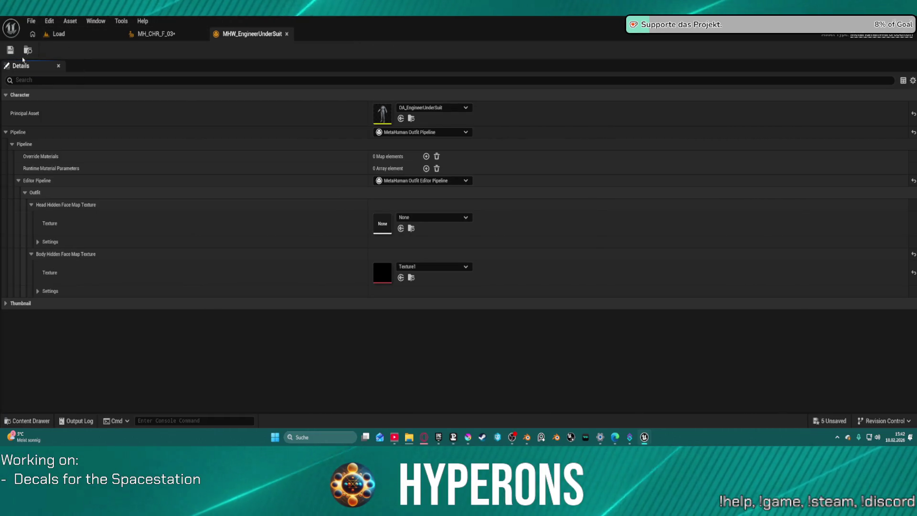
left_click(201, 34)
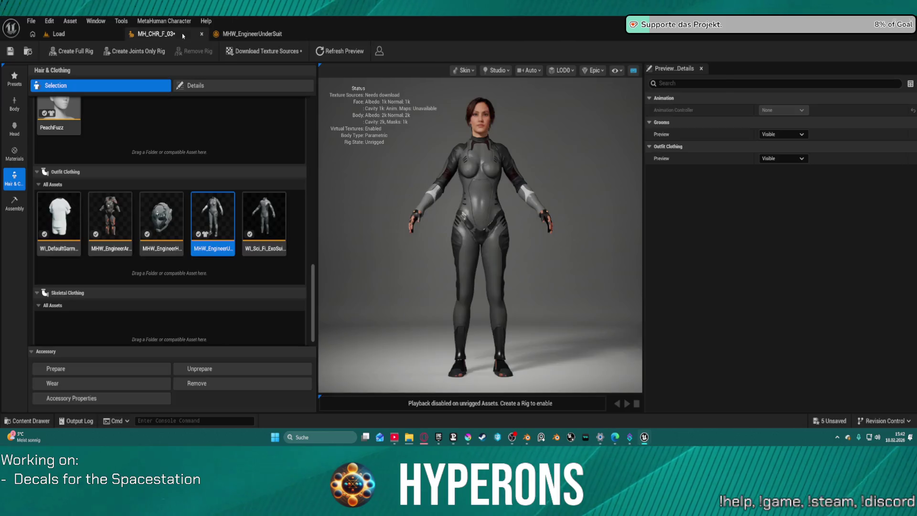
Toggle MHW_EngineerUnderSuit off and back on, then view the character full-body from the front.
left_click(212, 218)
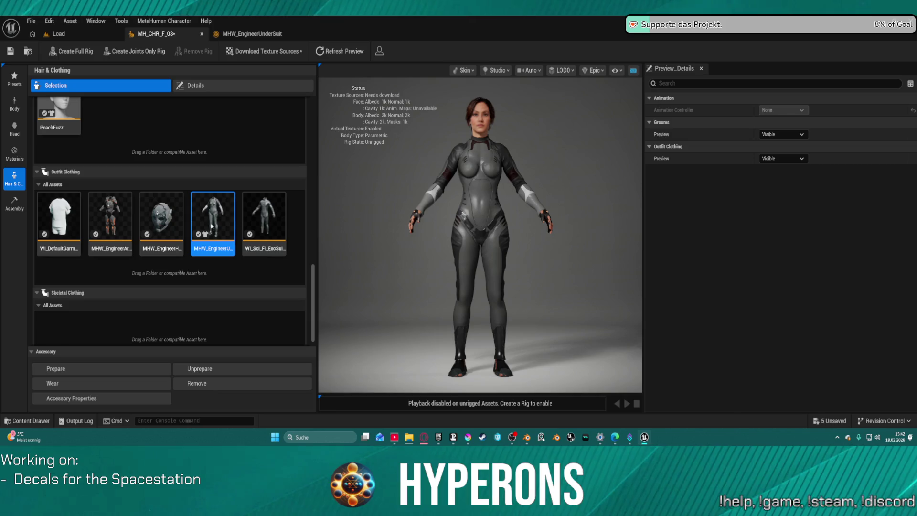
left_click(199, 223)
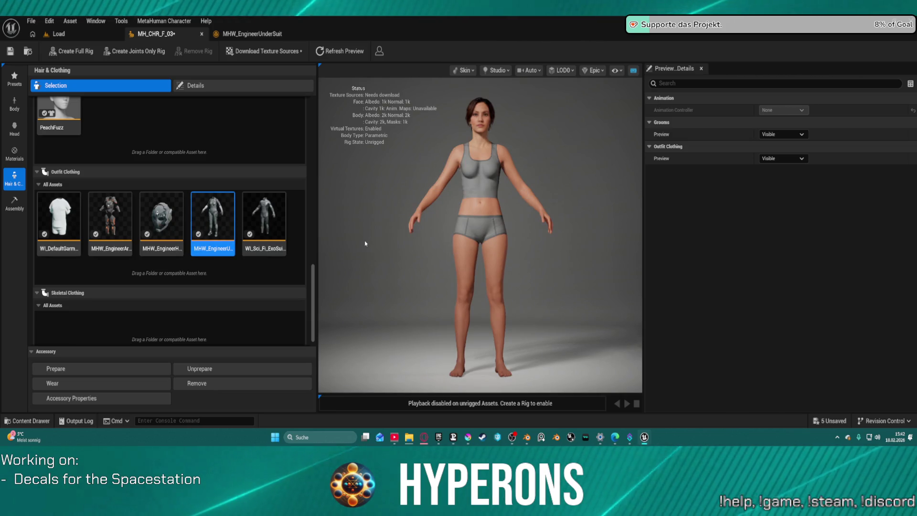
left_click(223, 217)
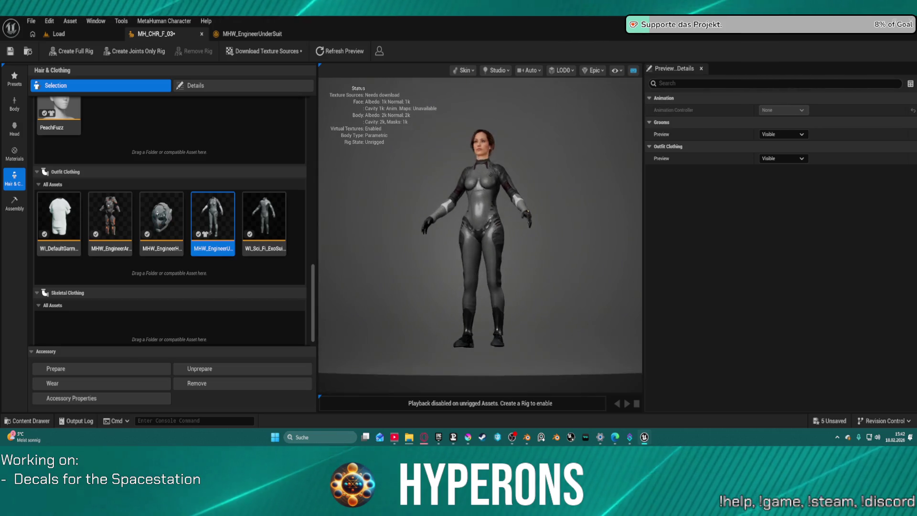
mouse_move(470, 232)
left_mouse_down()
mouse_move(454, 218)
mouse_move(464, 233)
left_mouse_up()
scroll(465, 232, "down", 3)
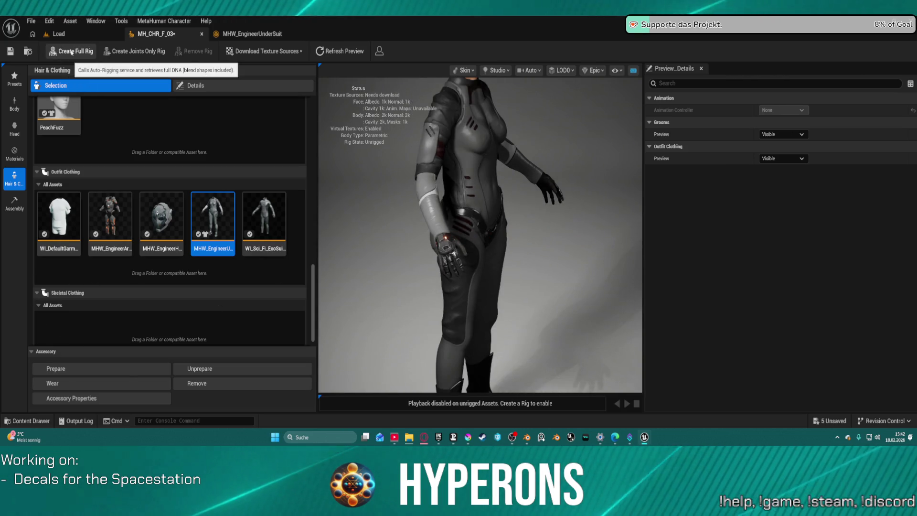
Download the 2k face and body source textures for MH_CHR_F_03 and view it from the side.
left_click(265, 51)
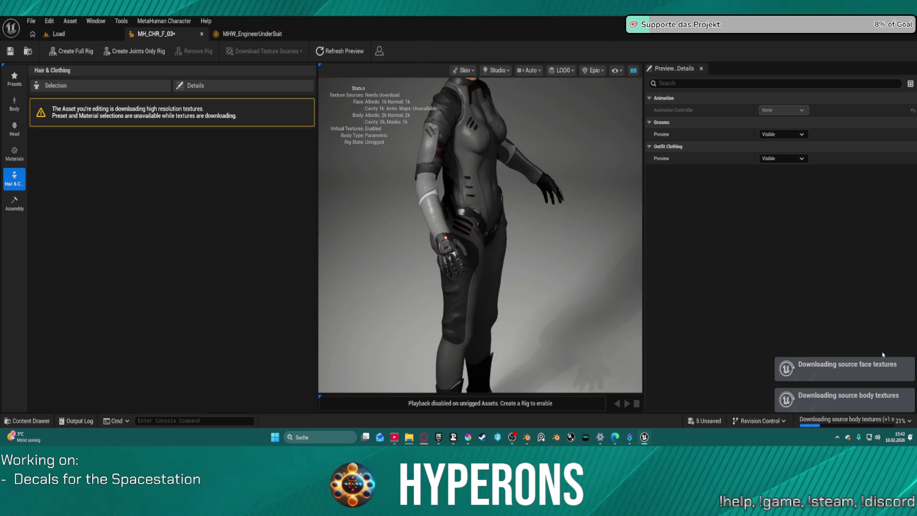
scroll(544, 156, "down", 5)
mouse_move(545, 156)
left_mouse_down()
mouse_move(468, 157)
mouse_move(627, 112)
left_mouse_up()
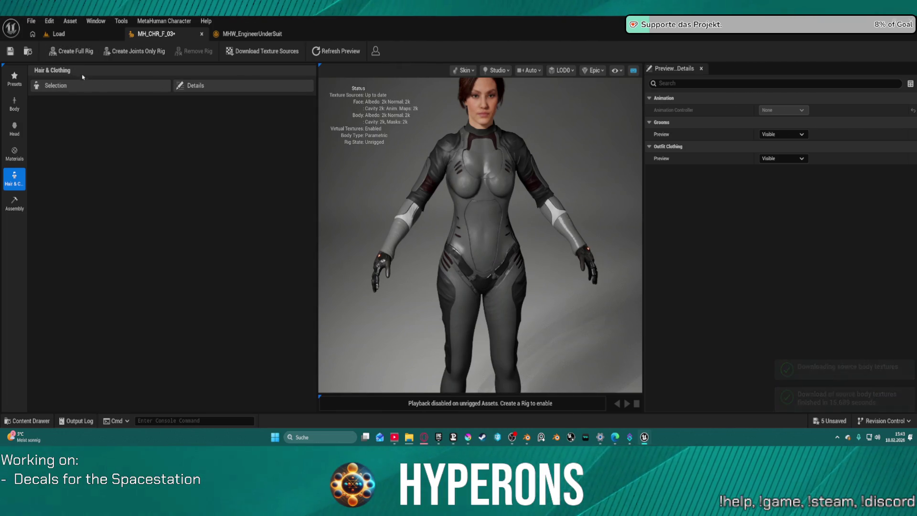
Auto-rig MH_CHR_F_03 with a full rig and wait for rigging to finish.
left_click(81, 52)
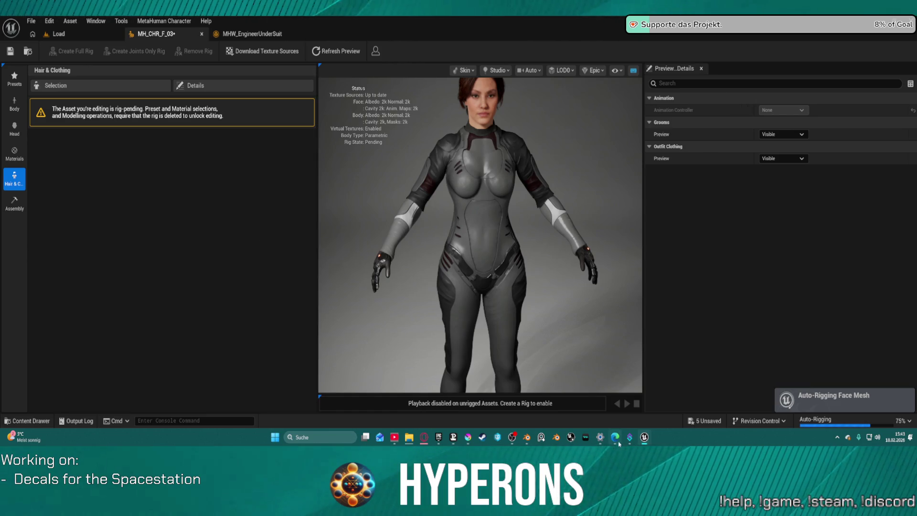
mouse_move(644, 437)
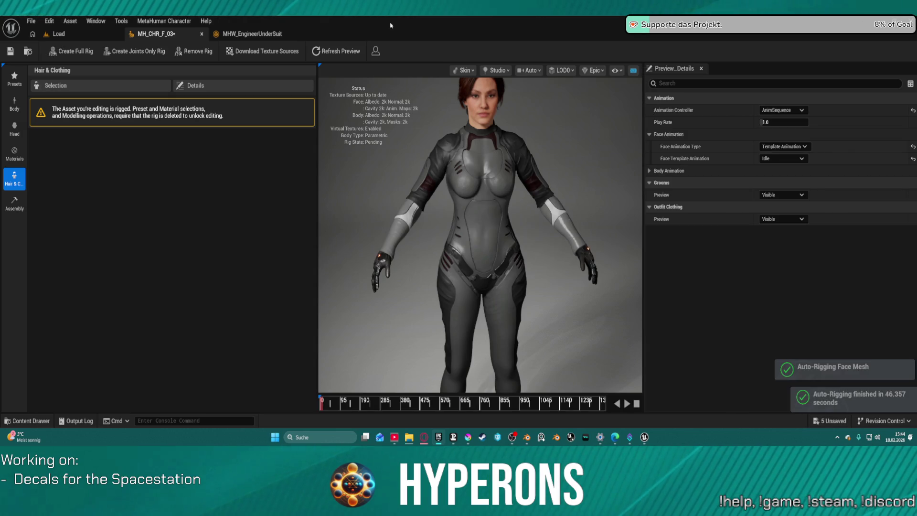
Set the assembly type to UE Optimized and review the face material baking options.
left_click(14, 202)
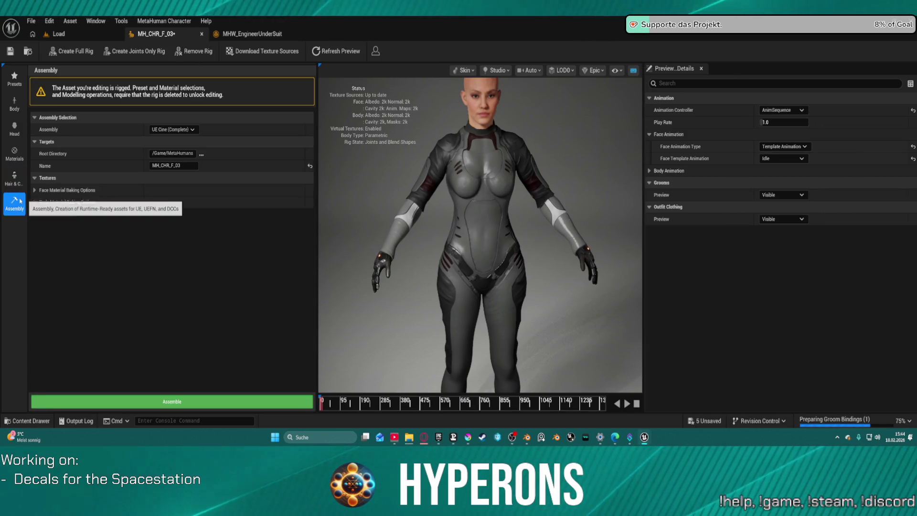
left_click(187, 130)
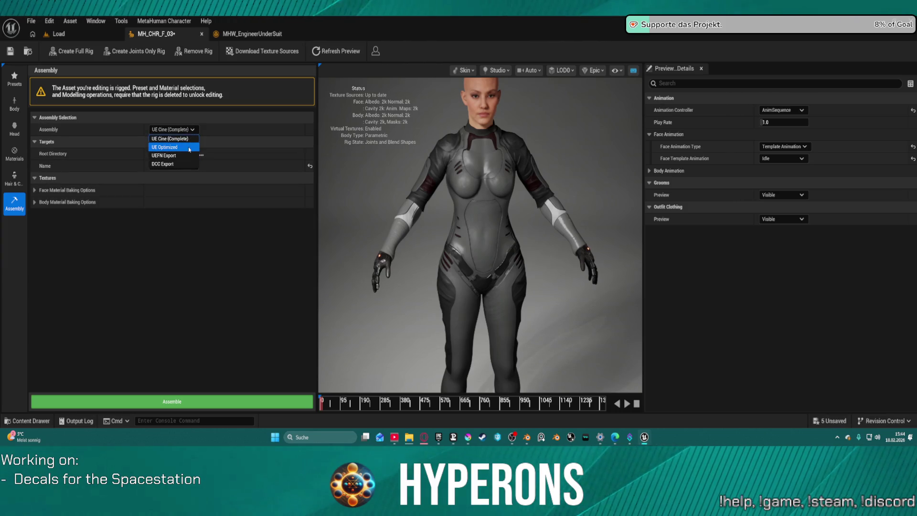
left_click(189, 149)
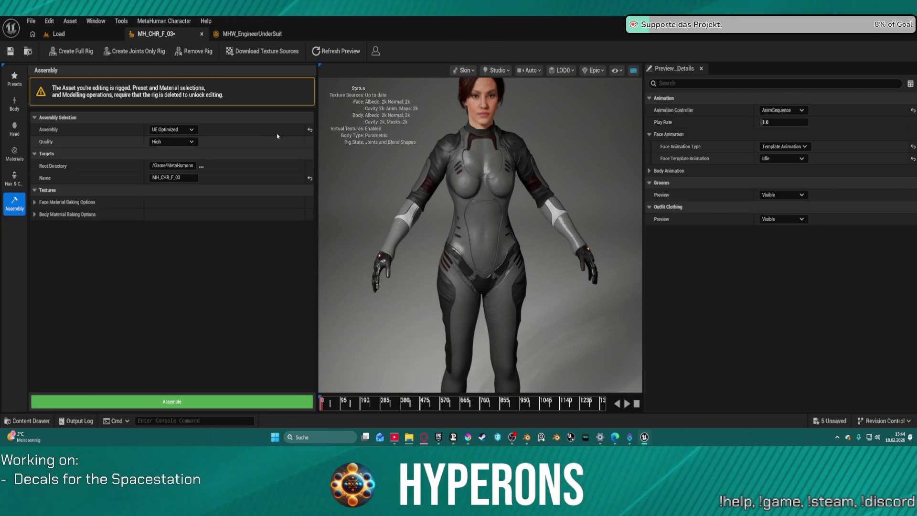
left_click(41, 214)
left_click(41, 214)
left_click(37, 203)
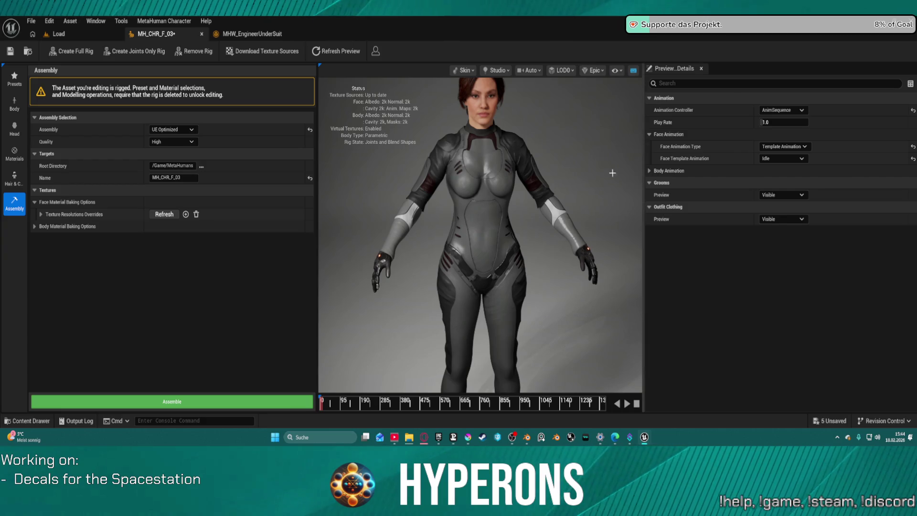
Play the preview with the FaceROM face template animation.
left_click(626, 403)
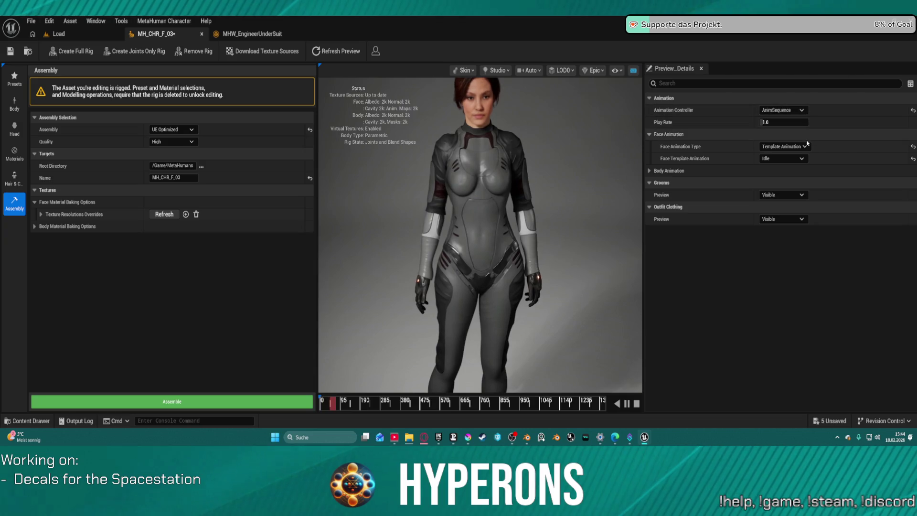
left_click(790, 147)
left_click(783, 164)
left_click(791, 159)
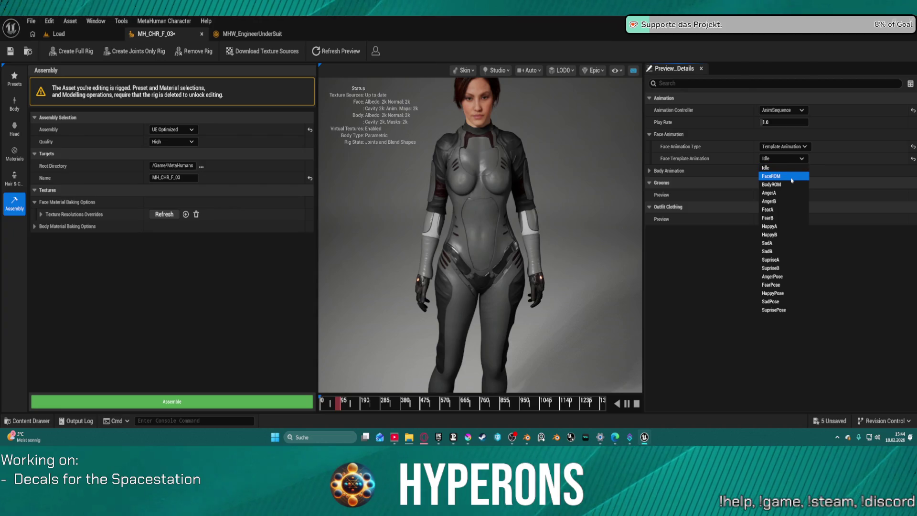
left_click(788, 176)
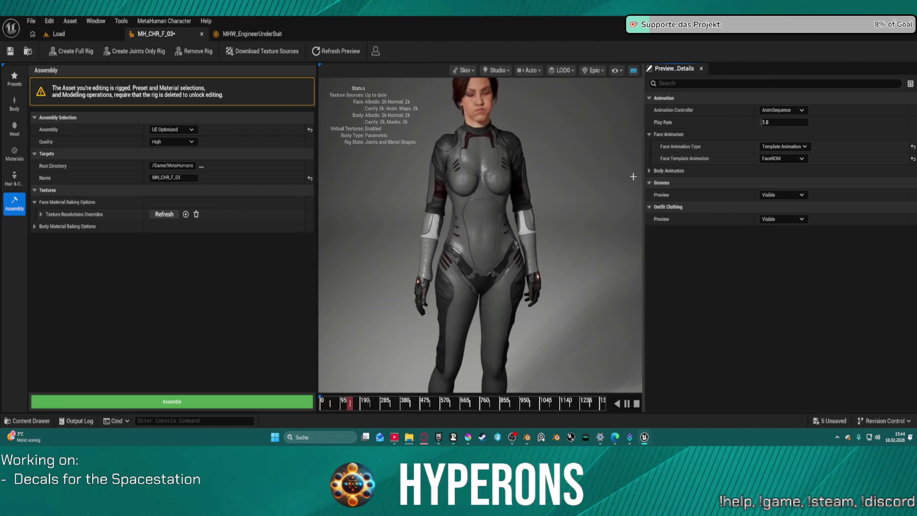
scroll(509, 155, "down", 2)
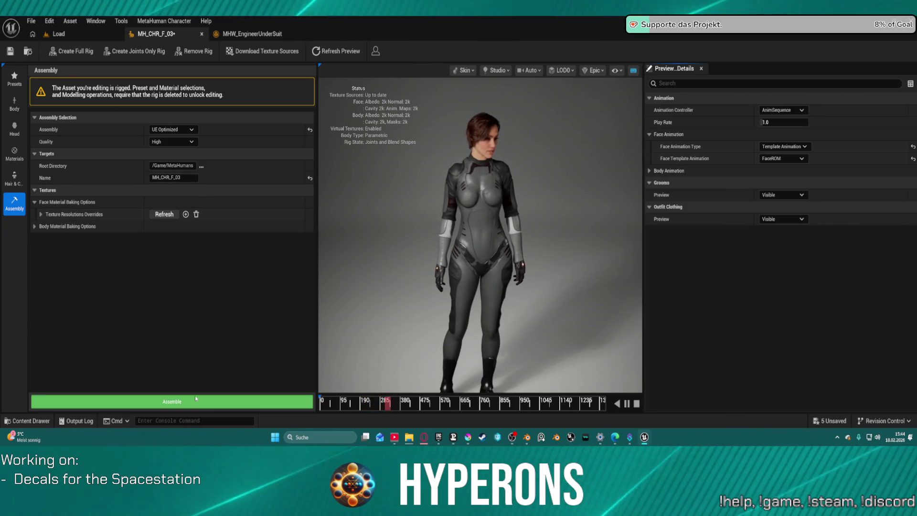
Stop the preview and assemble MH_CHR_F_03, confirming the MetaHuman common assets update.
left_click(636, 404)
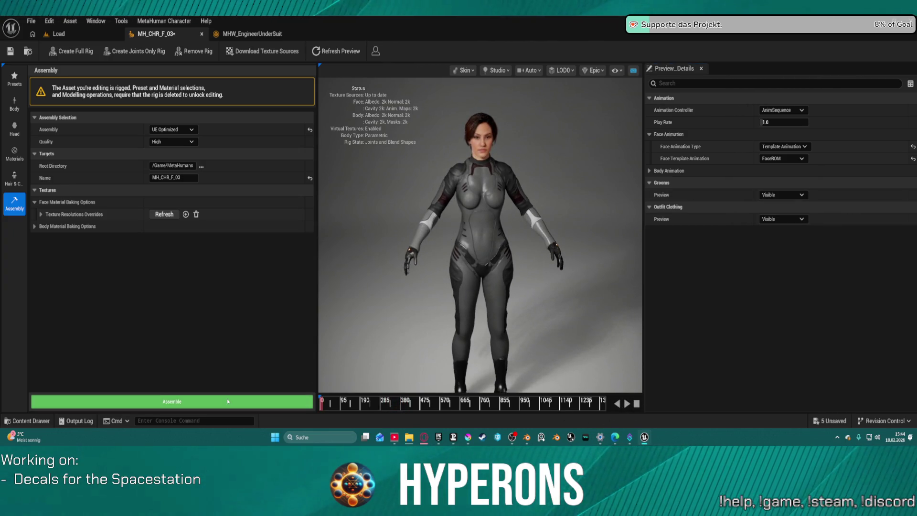
left_click(251, 407)
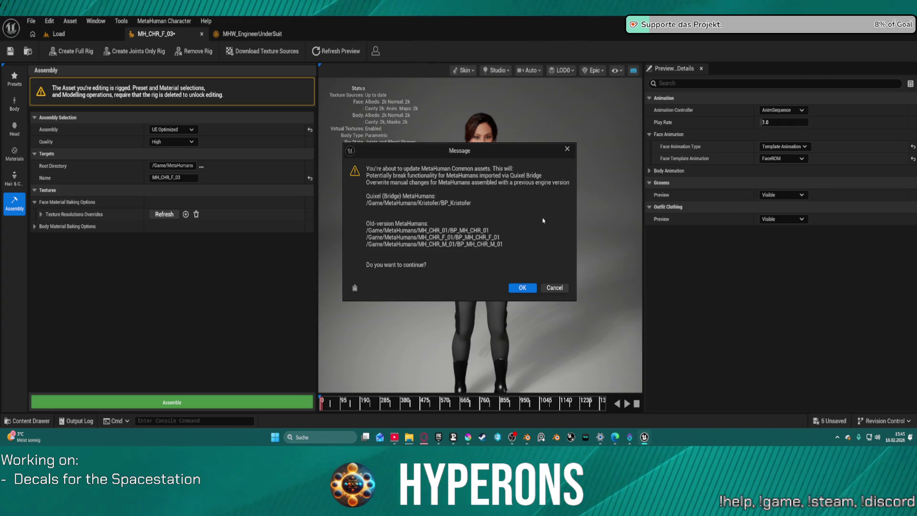
left_click(512, 287)
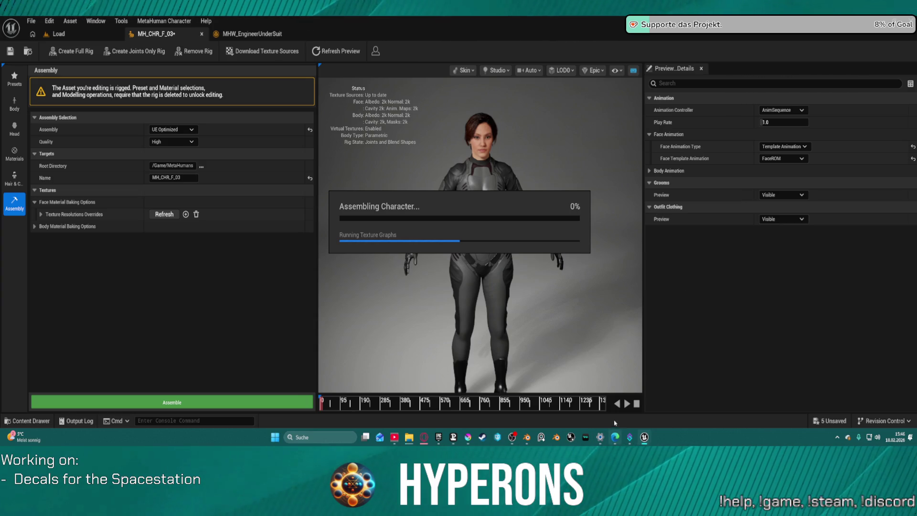
mouse_move(645, 437)
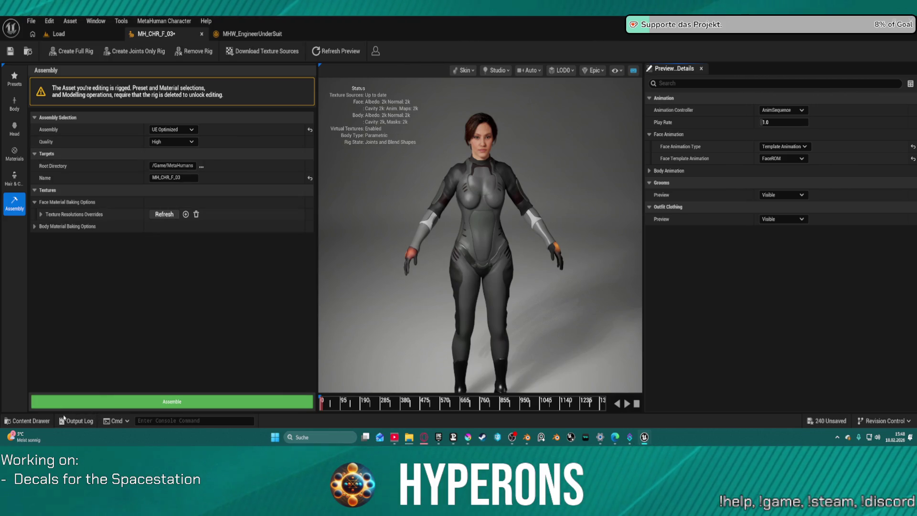
left_click(29, 421)
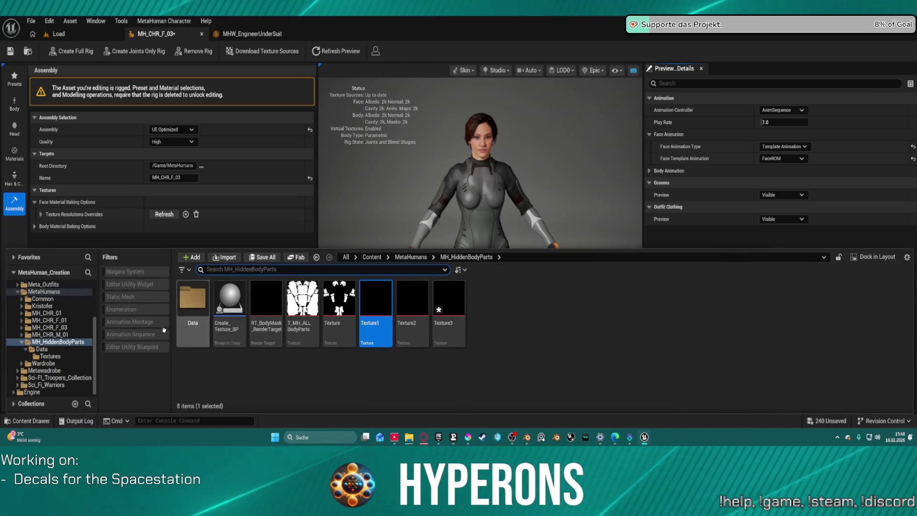
Browse Content > MetaHumans > MH_CHR_F_03, then go back to the Load level.
scroll(54, 300, "up", 5)
left_click(34, 292)
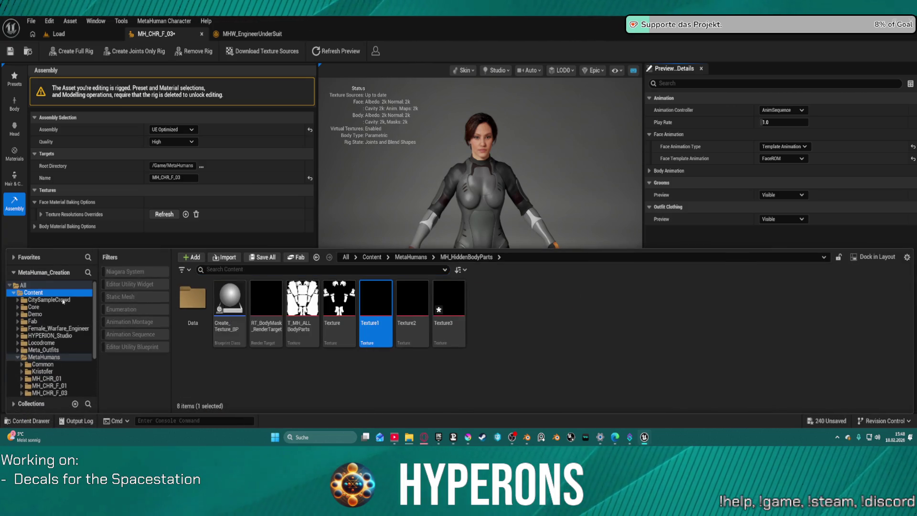
scroll(669, 401, "down", 1)
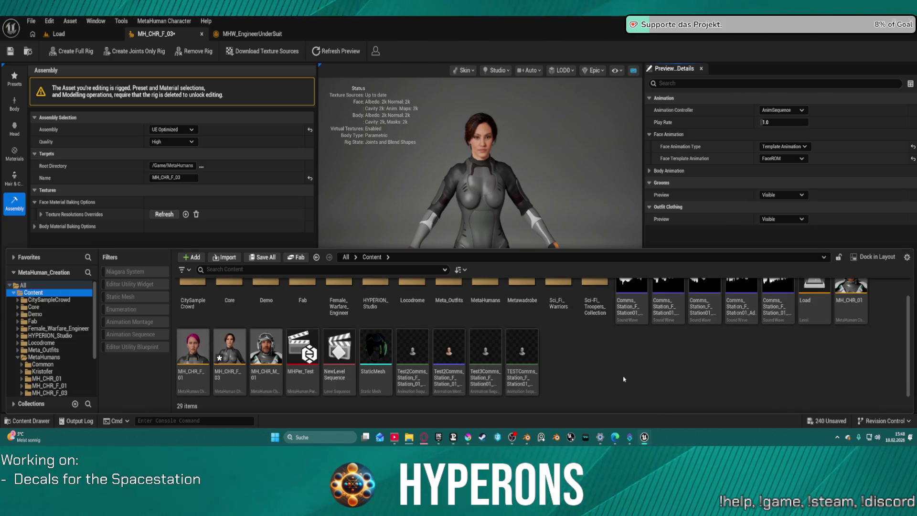
scroll(343, 354, "up", 1)
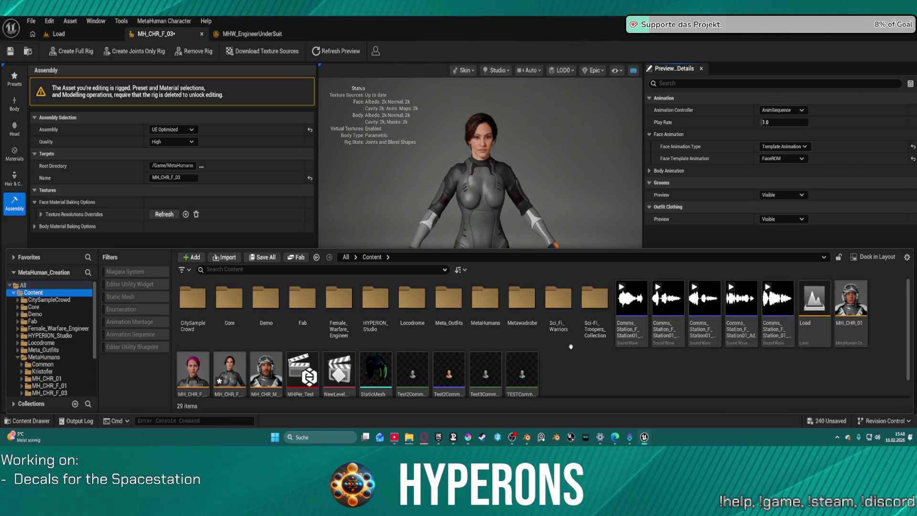
double_click(485, 297)
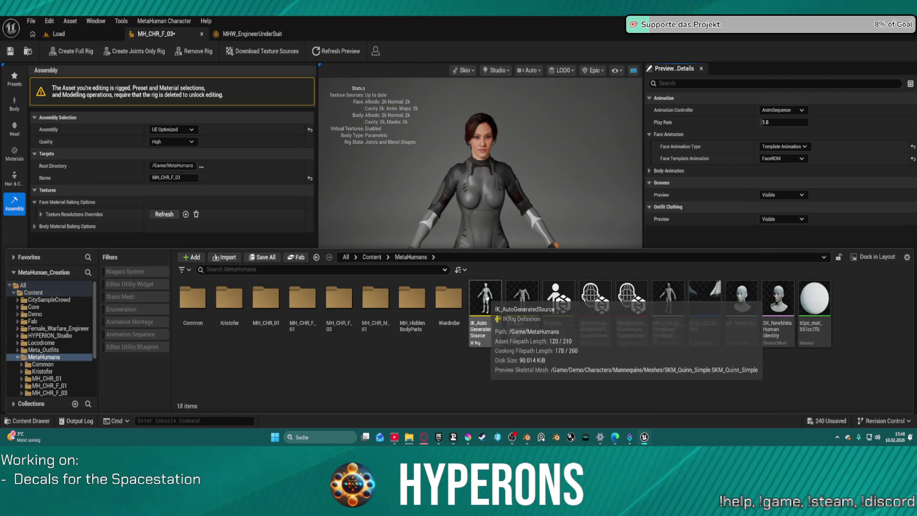
double_click(340, 299)
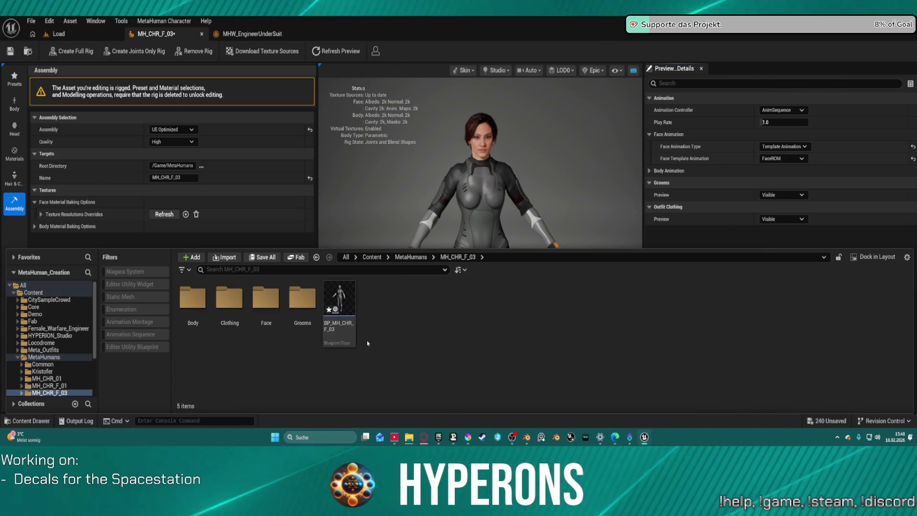
left_click(77, 34)
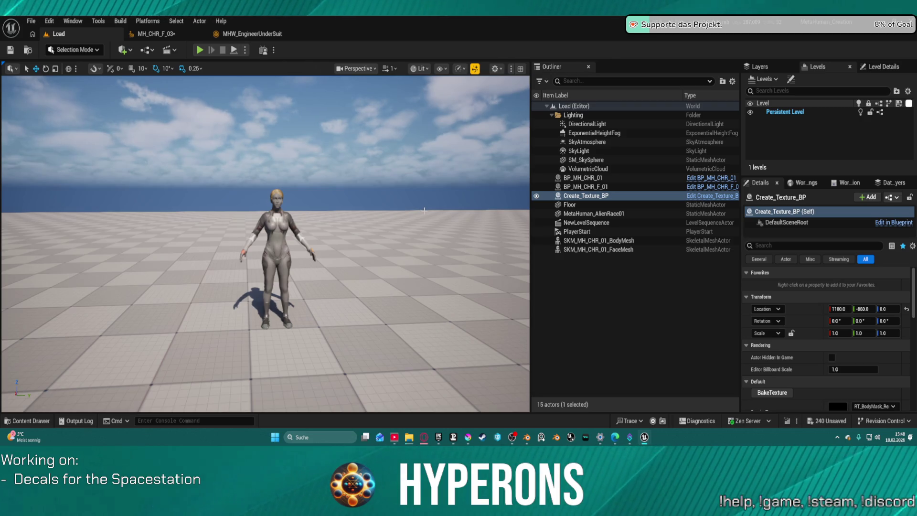
Select BP_MH_CHR_F_01 in the Outliner and inspect its Body component.
left_click(600, 187)
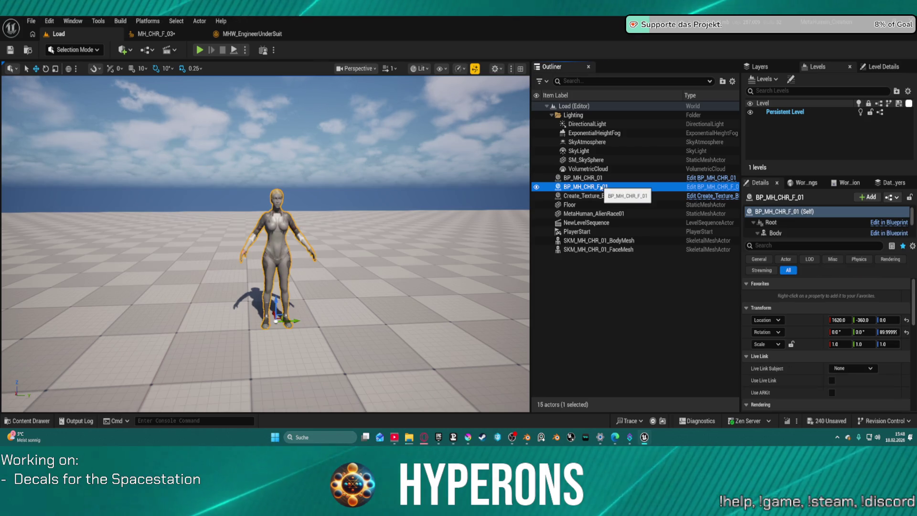
scroll(834, 390, "down", 5)
scroll(833, 391, "down", 4)
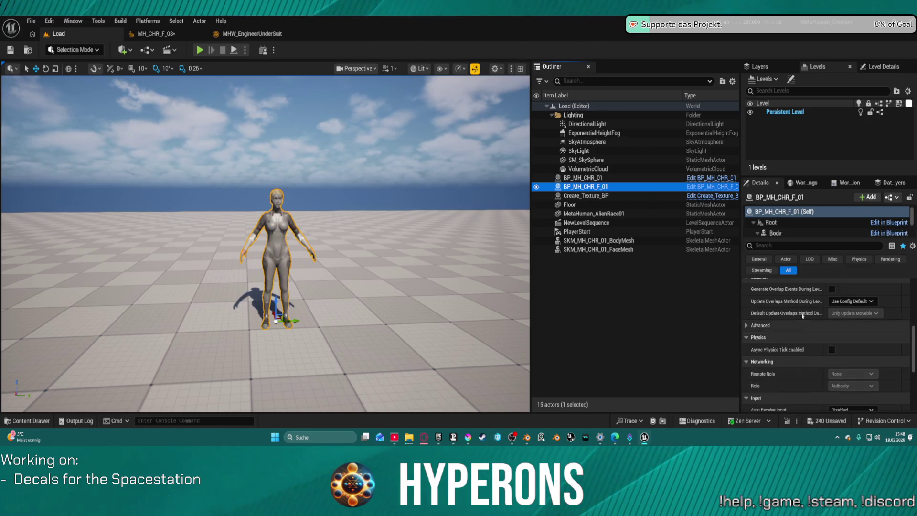
scroll(780, 229, "down", 2)
scroll(780, 230, "up", 2)
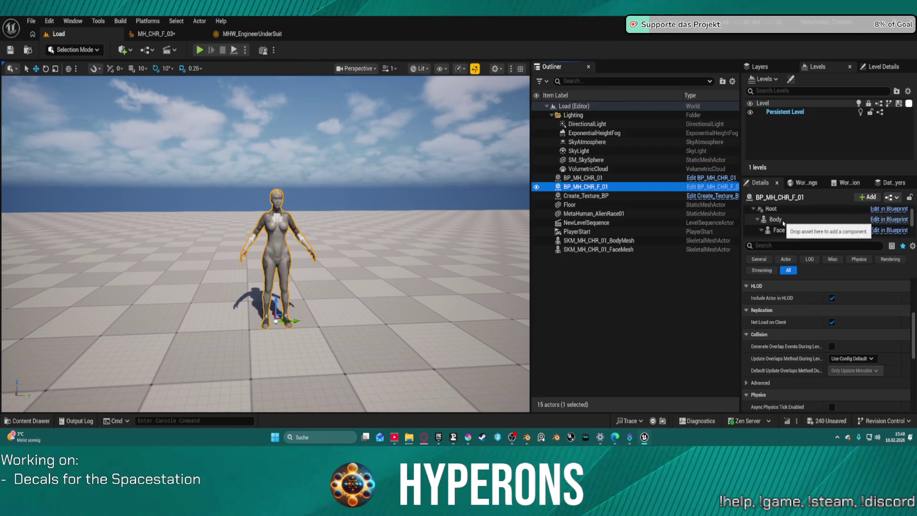
left_click(783, 222)
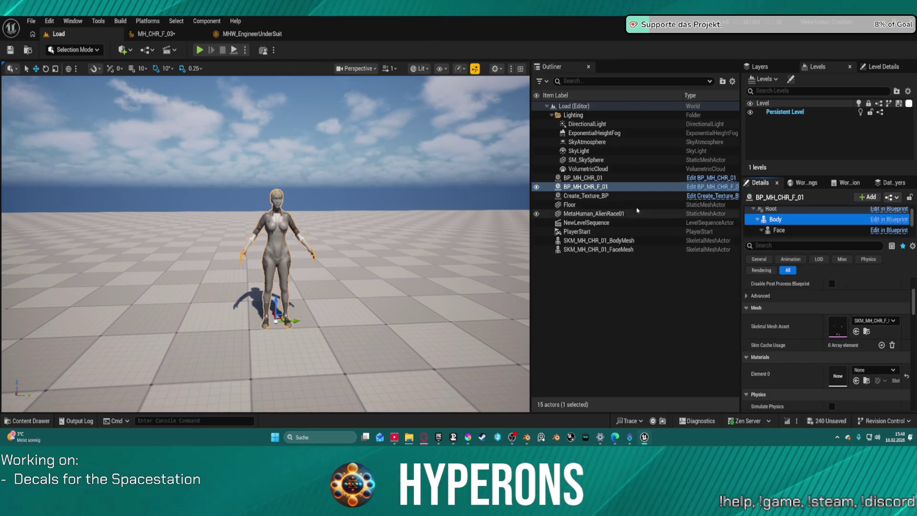
Inspect BP_MH_CHR_01's Body component, then start a Play In Editor session.
left_click(592, 178)
scroll(855, 372, "up", 5)
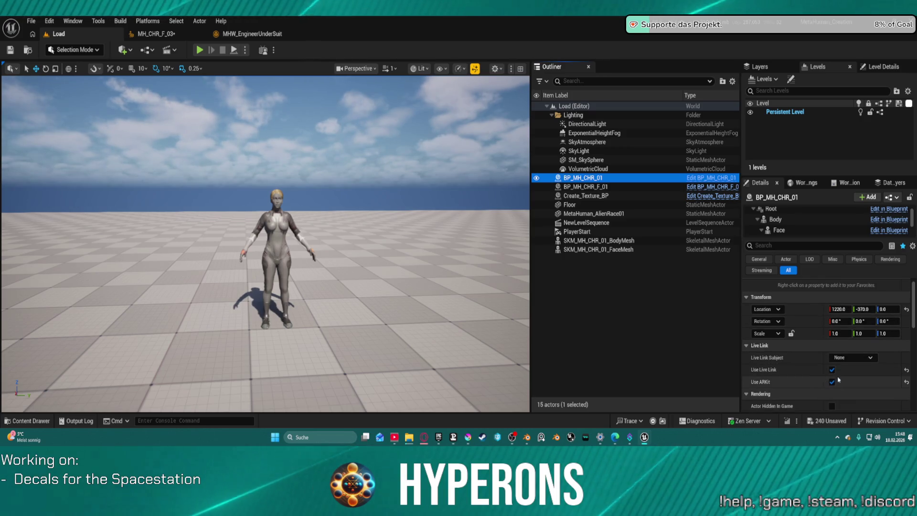
scroll(850, 382, "up", 1)
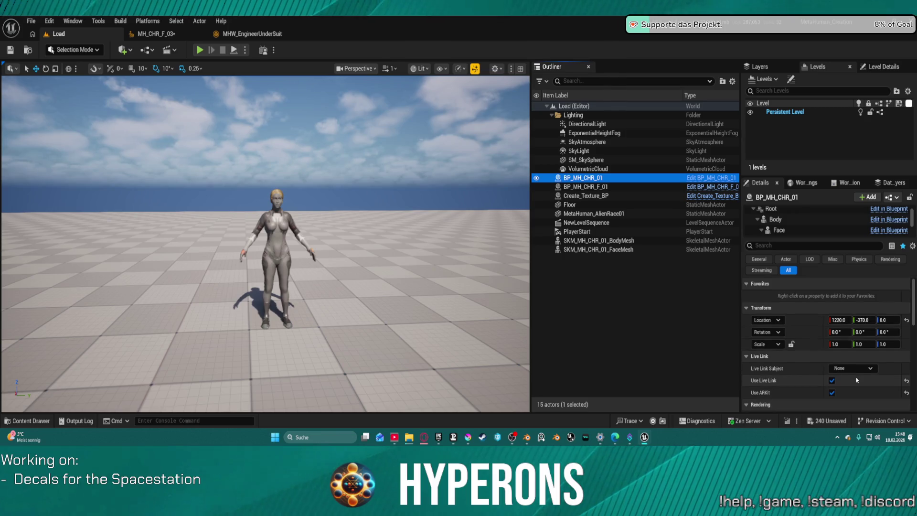
scroll(866, 372, "down", 3)
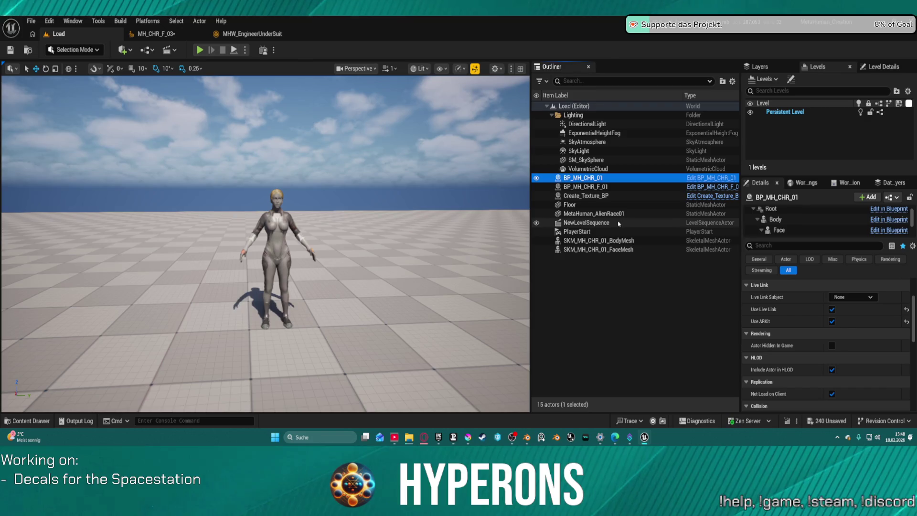
scroll(860, 338, "up", 3)
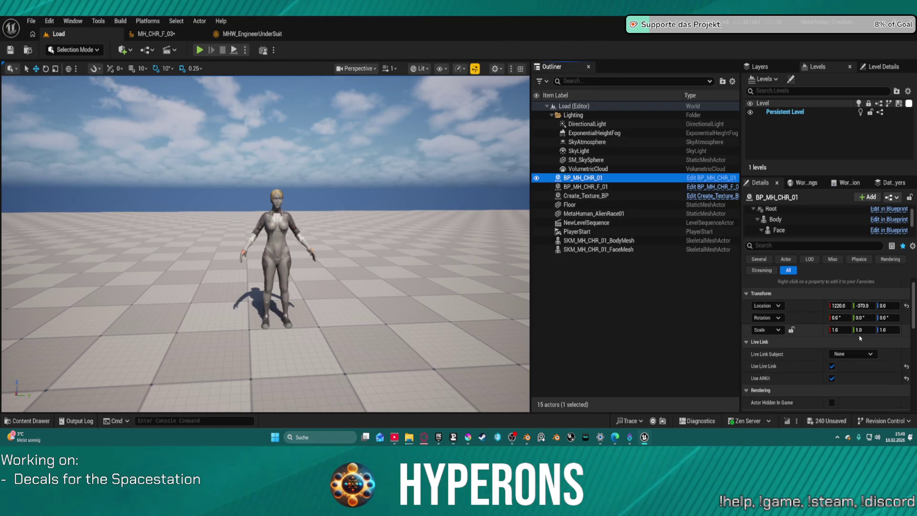
left_click(786, 221)
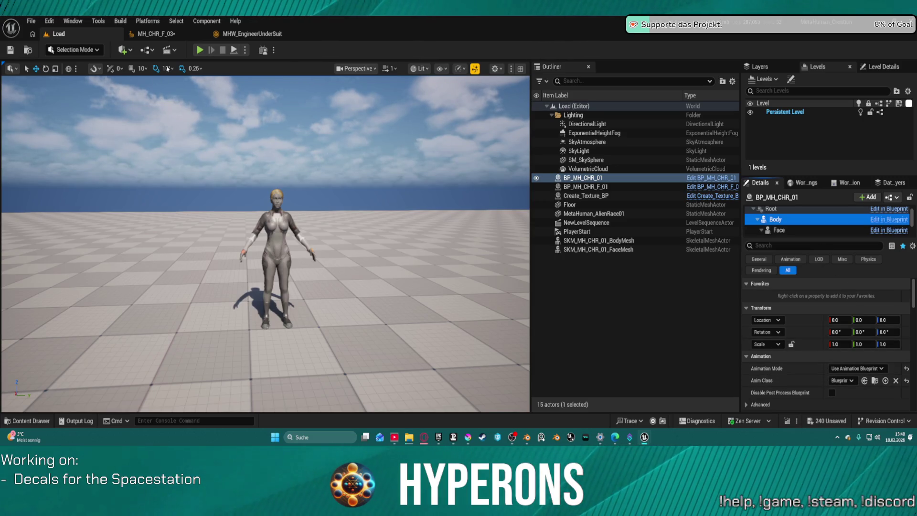
left_click(199, 50)
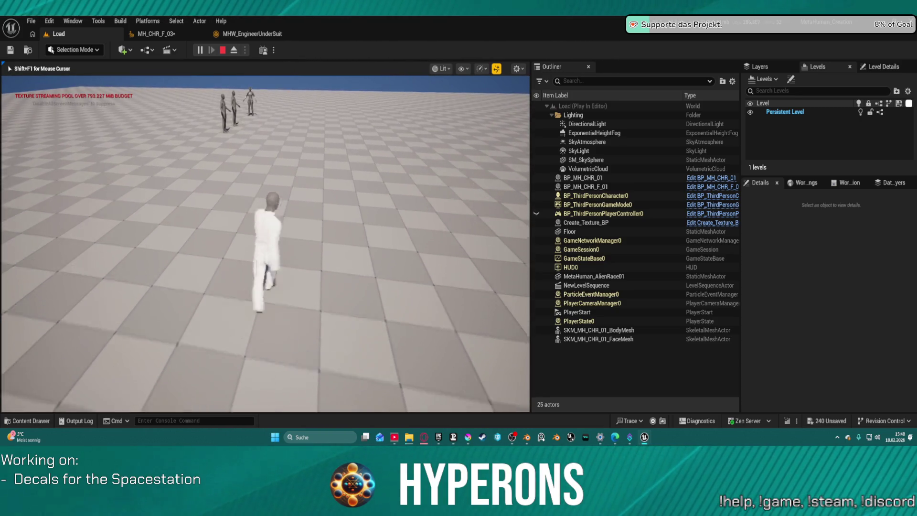
Walk, run and jump the character around the level with W, A, S and Space, then exit with Esc.
key("s")
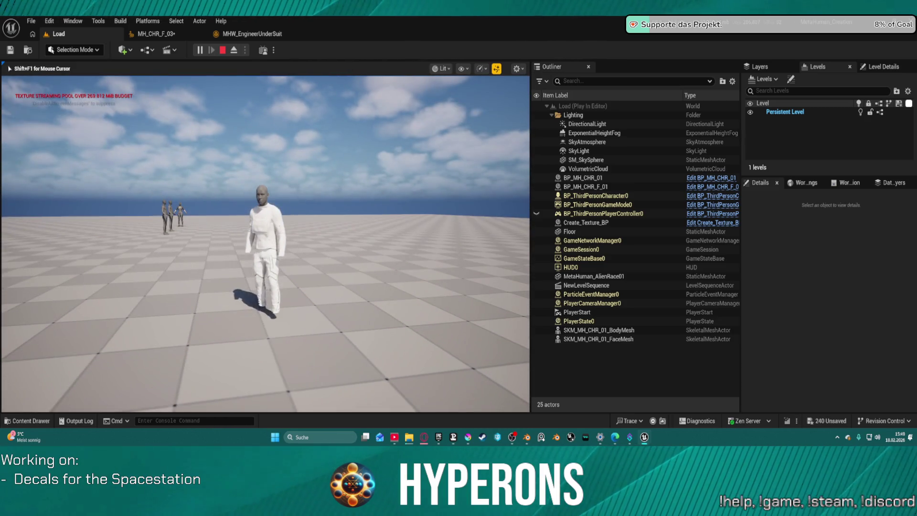
key("w")
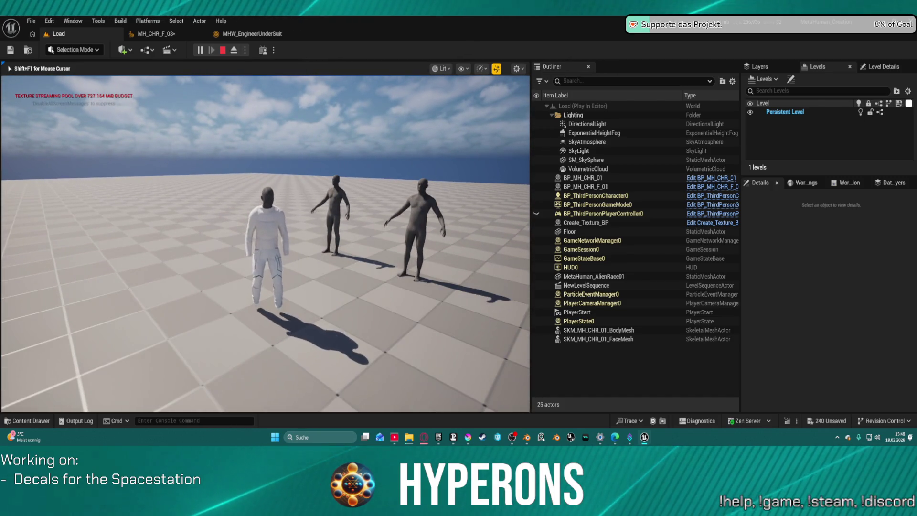
key("space")
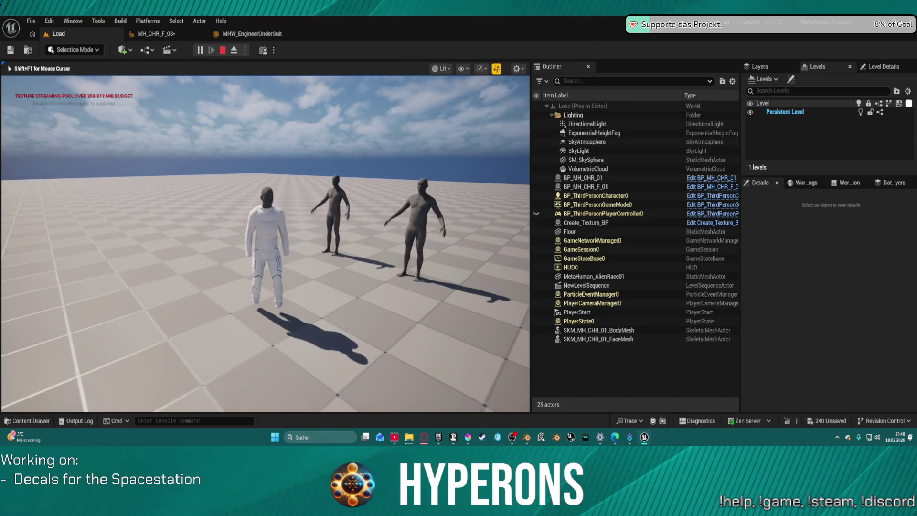
key("w")
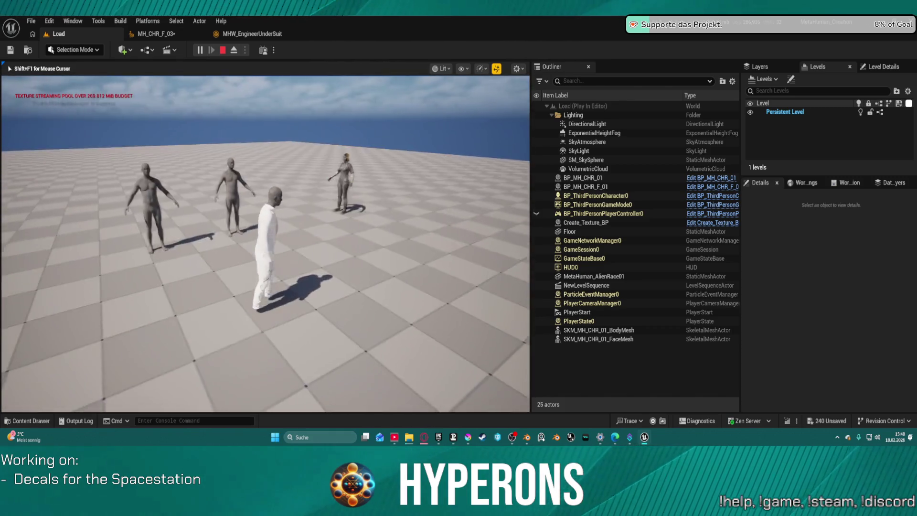
key("a")
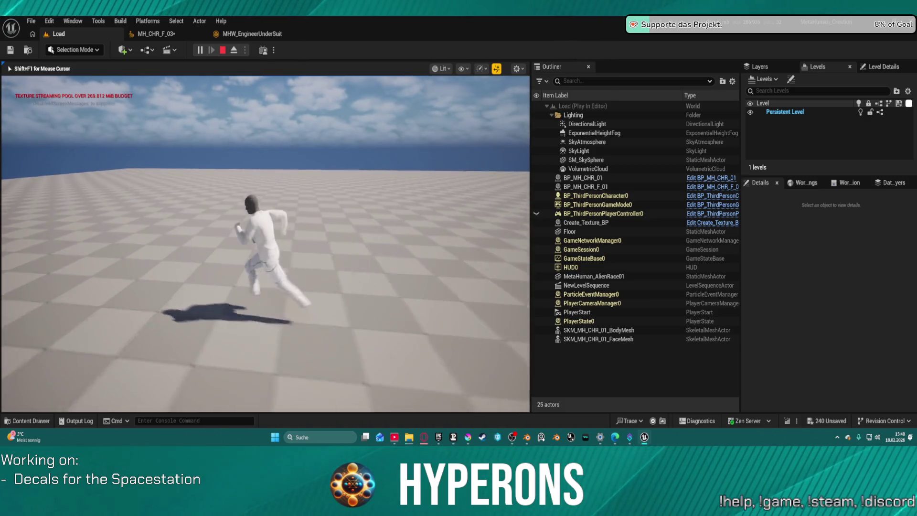
key("w")
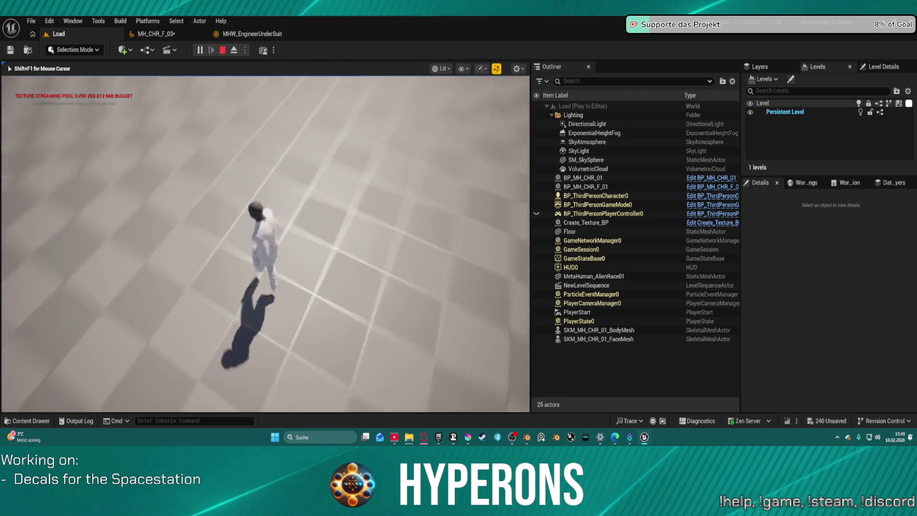
key("Escape")
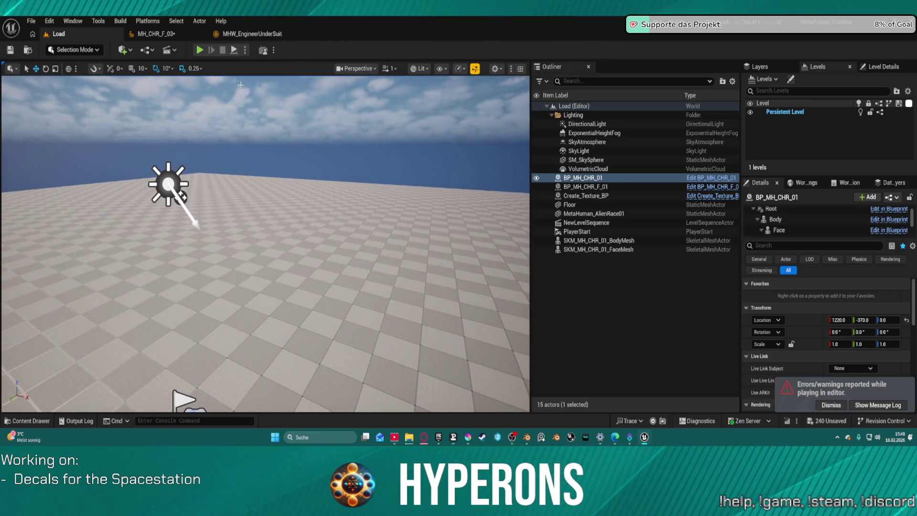
Close the MH_CHR_F_03 editor and show the Content folder from the Load level.
left_click(182, 32)
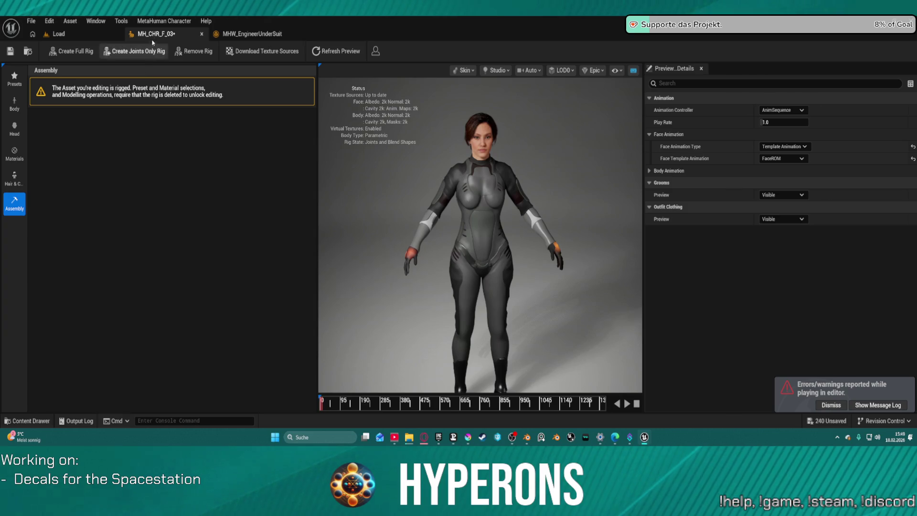
left_click(203, 34)
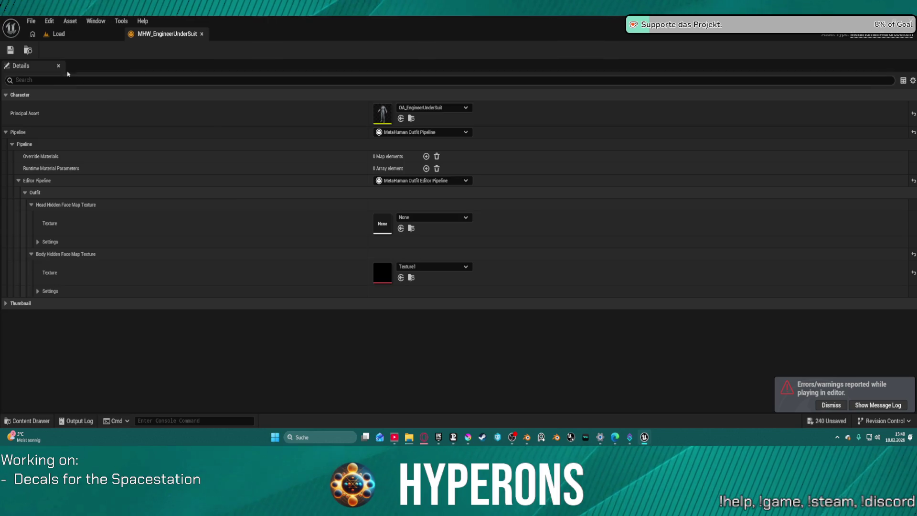
left_click(59, 34)
key("ctrl+space")
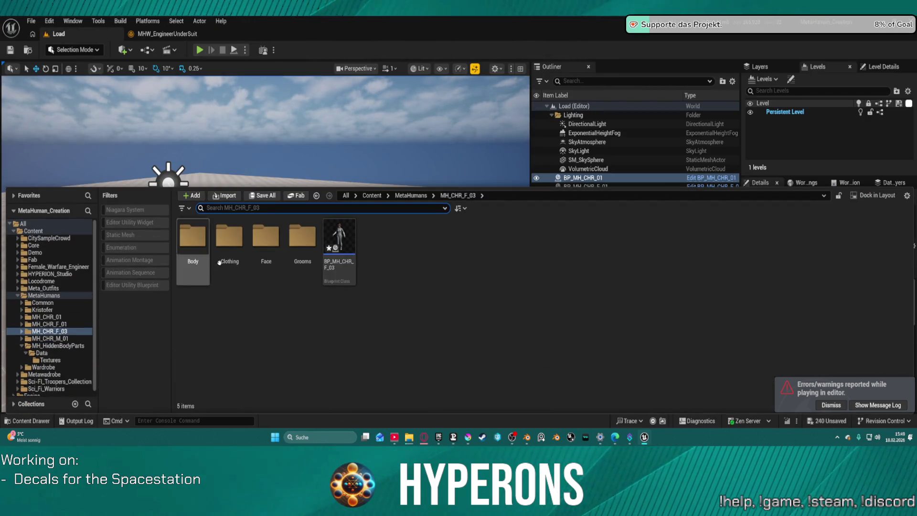
left_click(33, 230)
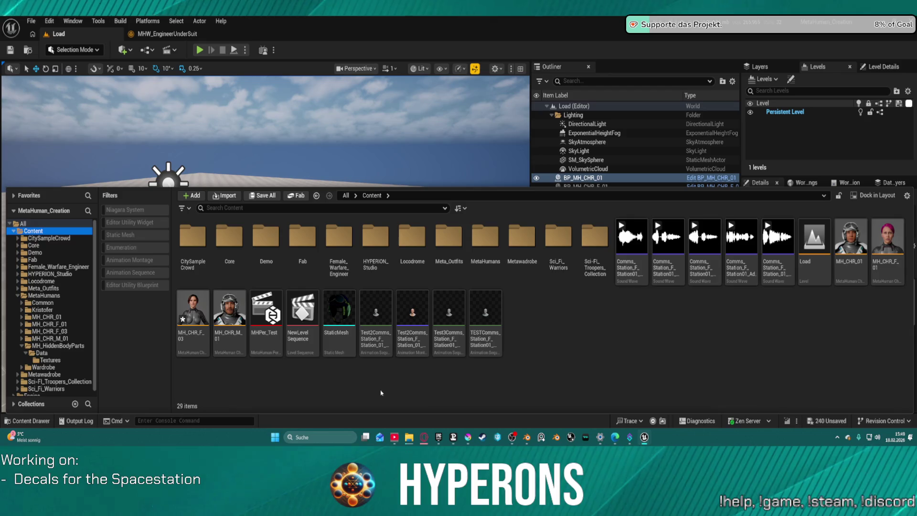
right_click(276, 378)
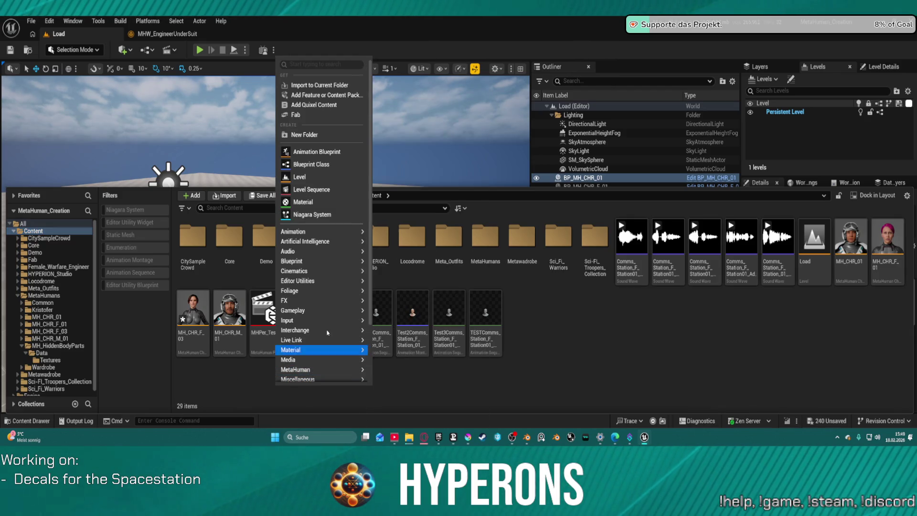
mouse_move(352, 282)
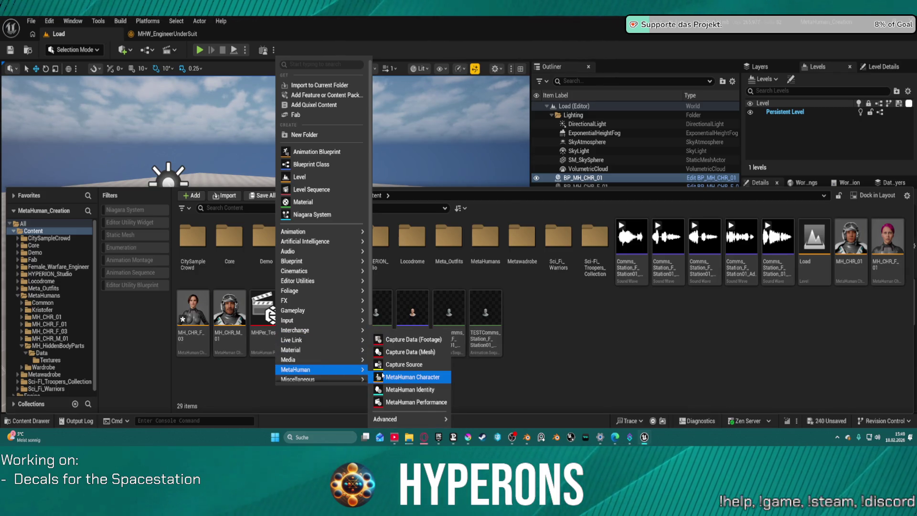
left_click(581, 328)
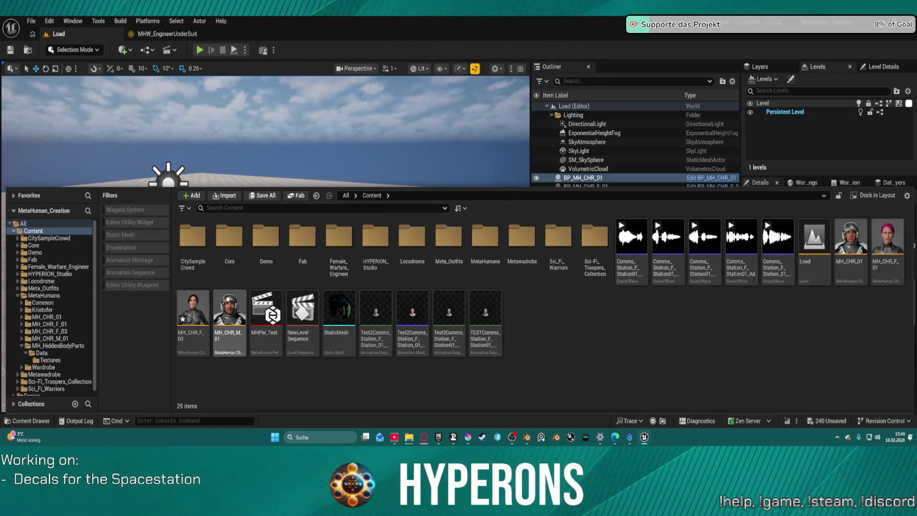
Save all assets in the MetaHumans > MH_CHR_F_03 folder.
double_click(485, 242)
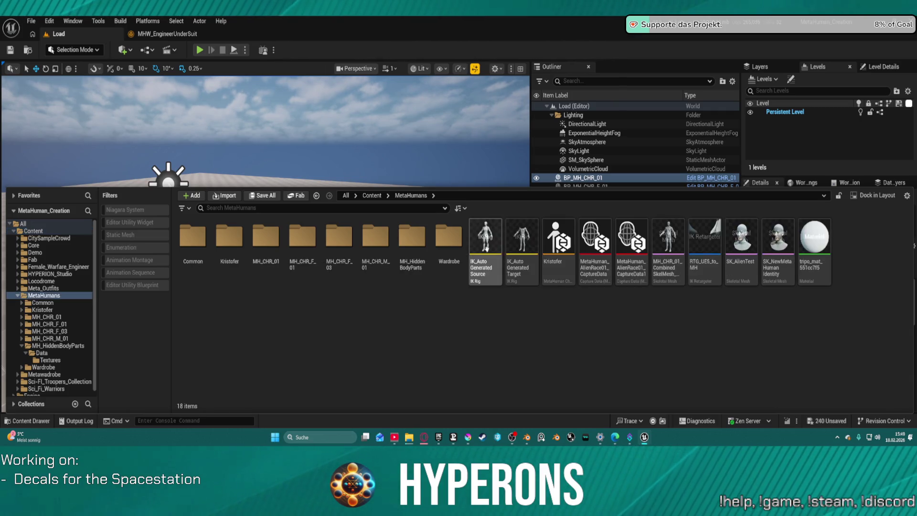
right_click(338, 250)
left_click(400, 167)
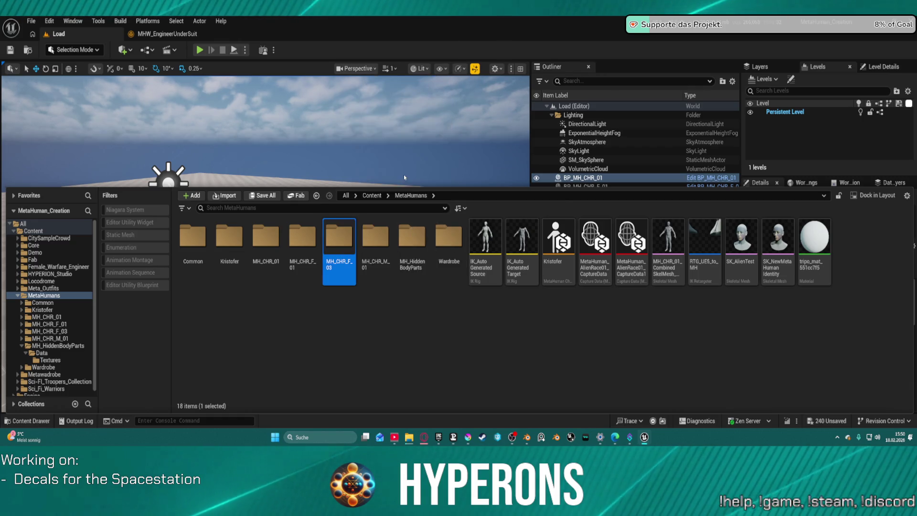
left_click(457, 307)
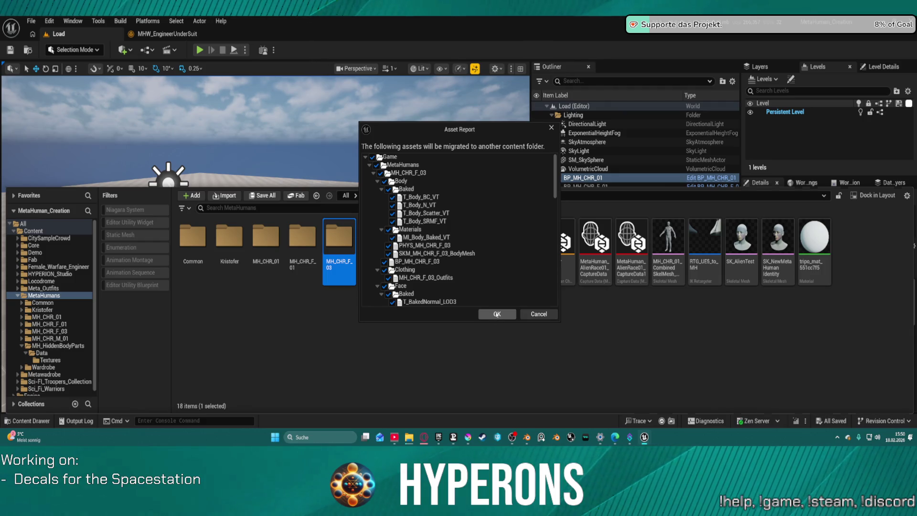
Accept the migration Asset Report and choose Hyperons\Content as the destination folder.
left_click(496, 314)
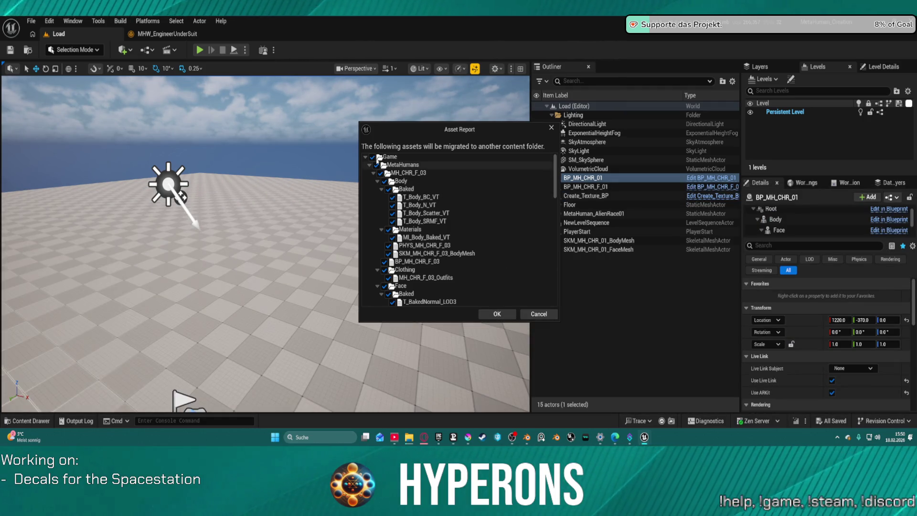
scroll(477, 258, "down", 10)
scroll(473, 254, "down", 15)
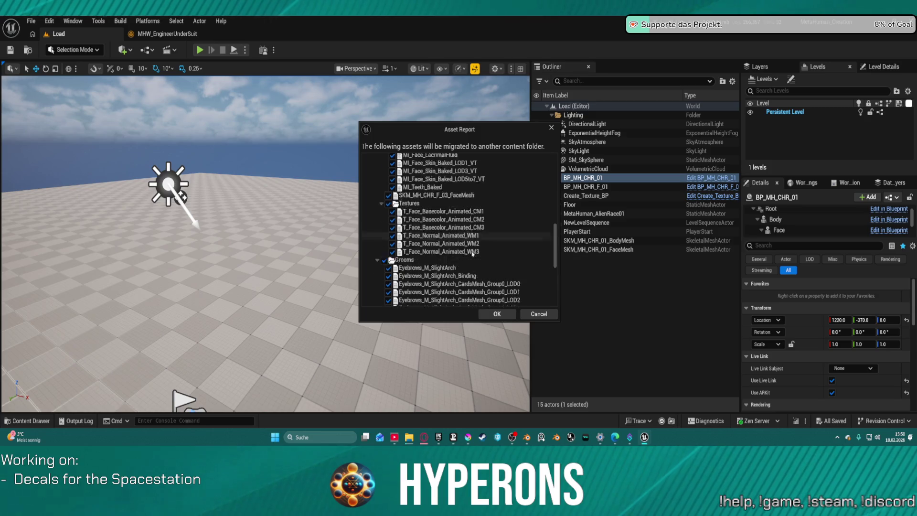
left_click(486, 314)
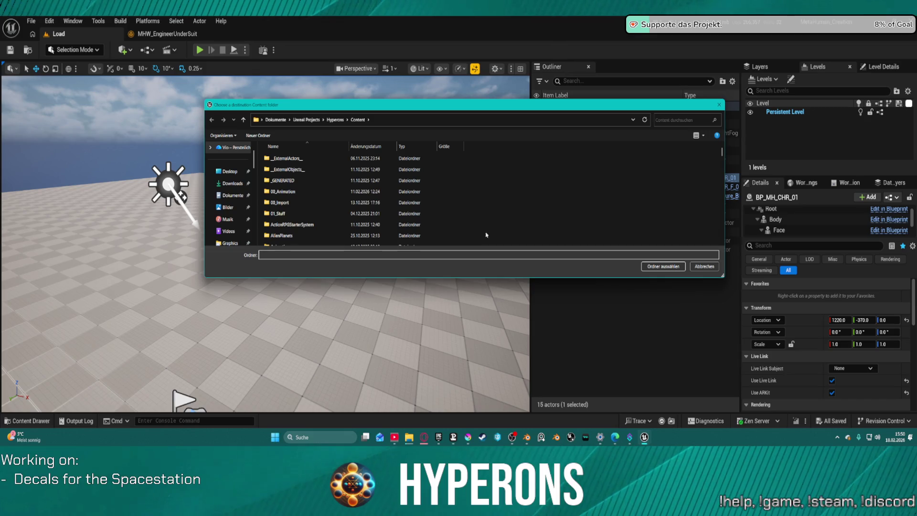
left_click(651, 266)
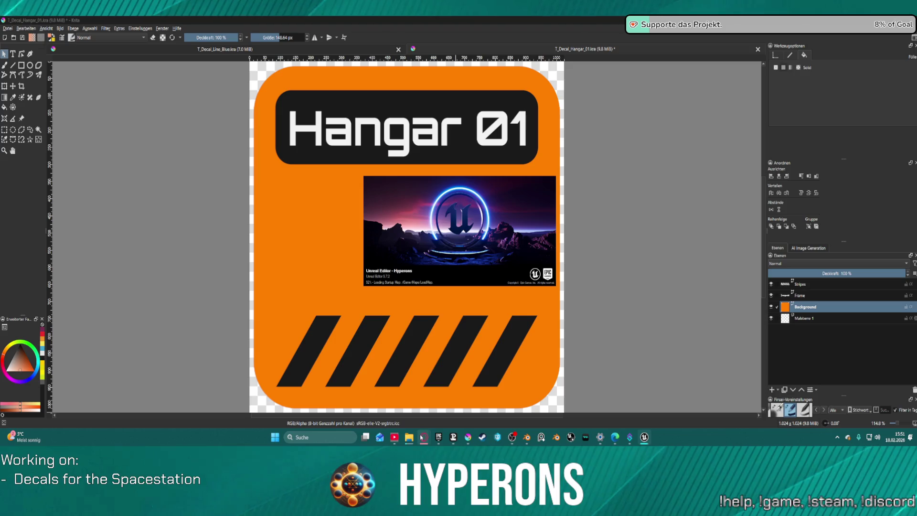
Switch from Krita back to the Unreal Editor window.
mouse_move(408, 437)
mouse_move(543, 404)
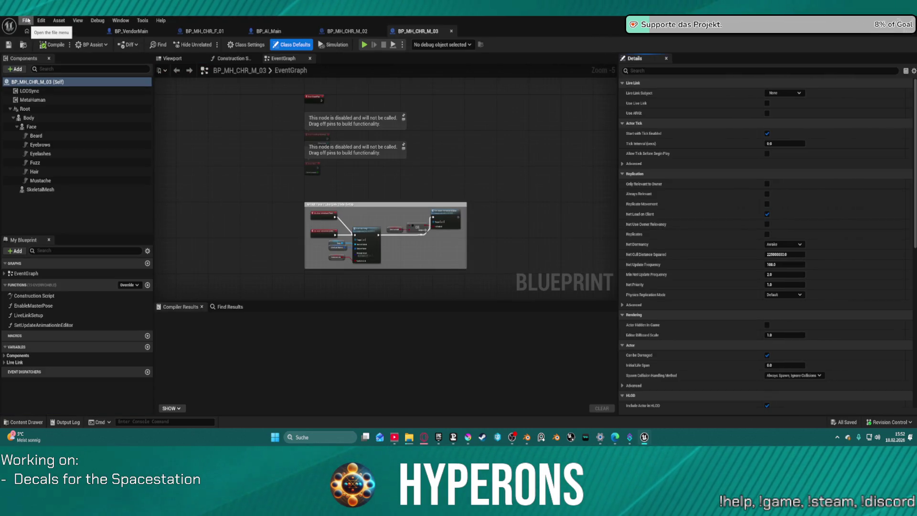
In the level editor, open ML_Station_NewBerlin from the recent levels list.
left_click(27, 21)
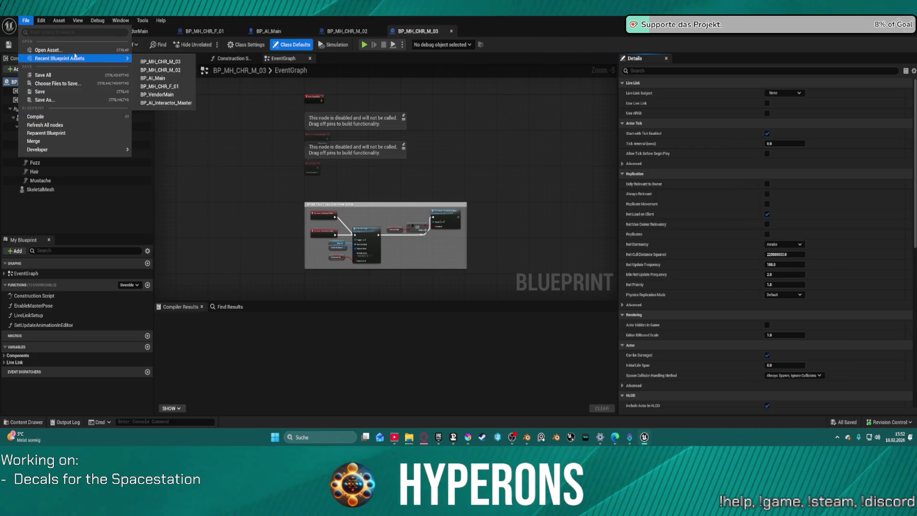
left_click(337, 77)
left_click(53, 31)
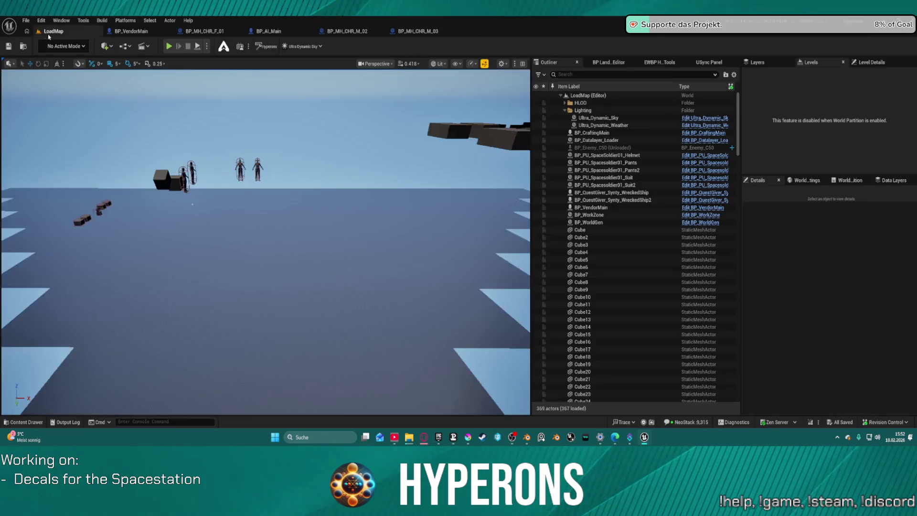
left_click(27, 21)
mouse_move(52, 75)
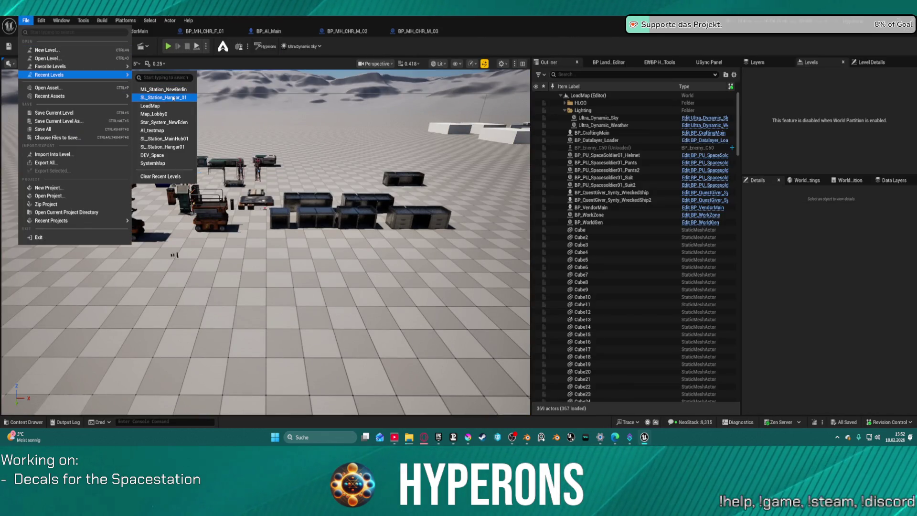
left_click(170, 89)
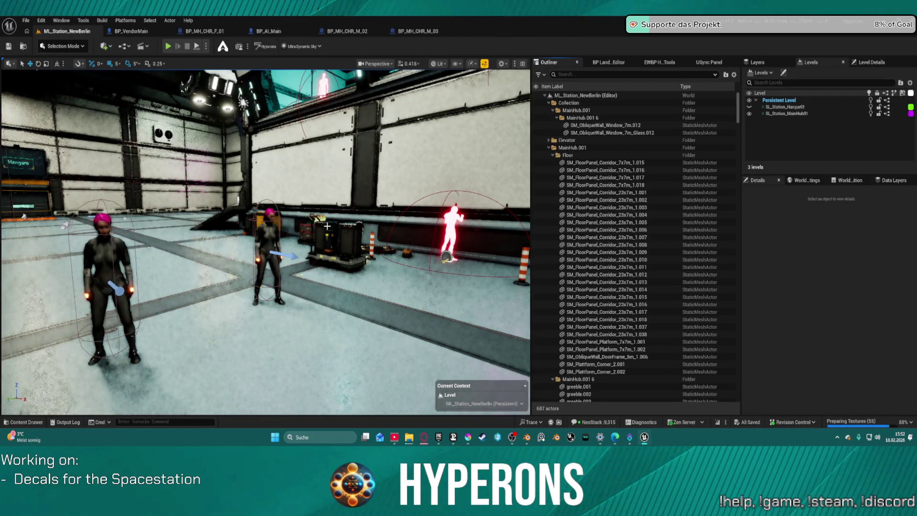
Select the pink-haired character in the hangar and run r.Shadow.DistanceScale 5.0.
mouse_move(326, 225)
left_mouse_down()
mouse_move(234, 186)
mouse_move(201, 191)
mouse_move(225, 218)
mouse_move(212, 213)
left_mouse_up()
left_click(293, 284)
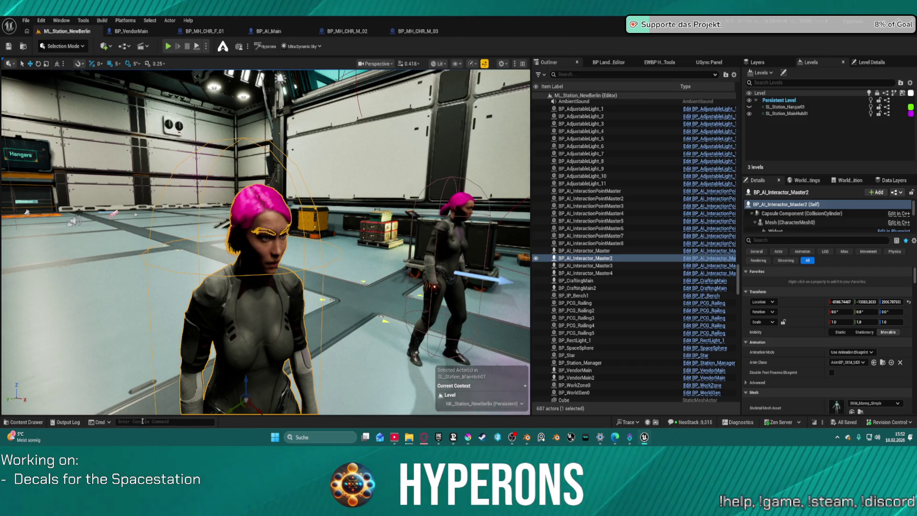
key("Up")
key("Up")
key("Up")
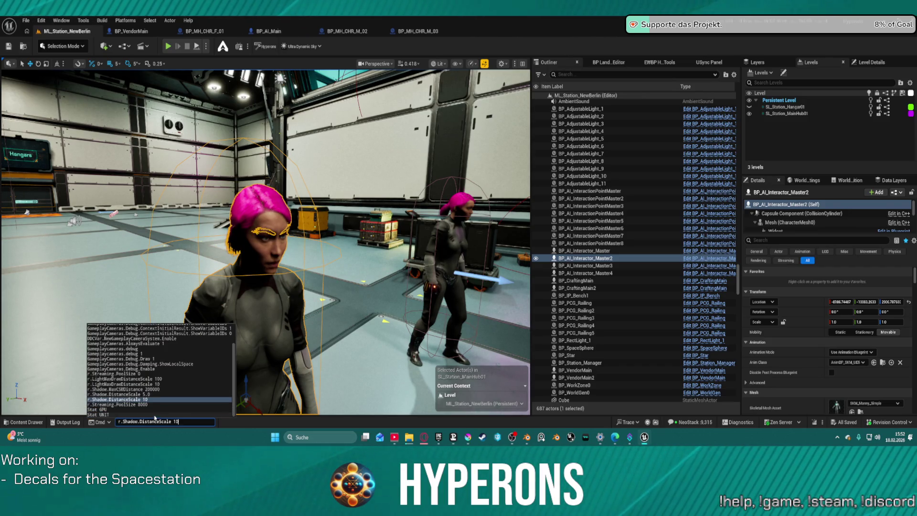
key("Return")
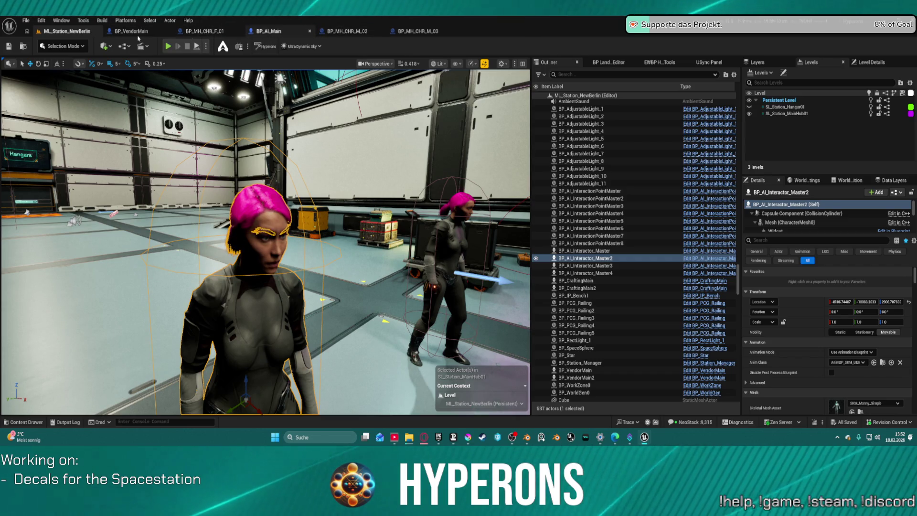
left_click(243, 30)
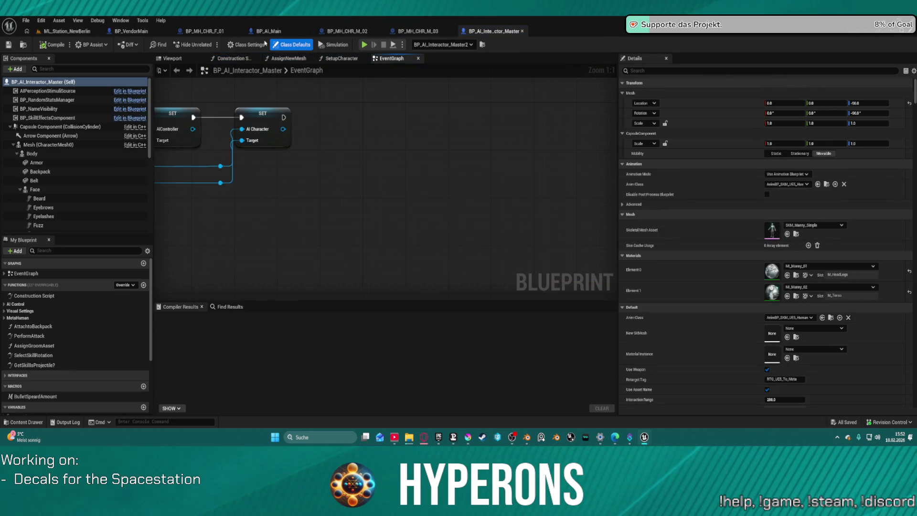
scroll(62, 156, "down", 2)
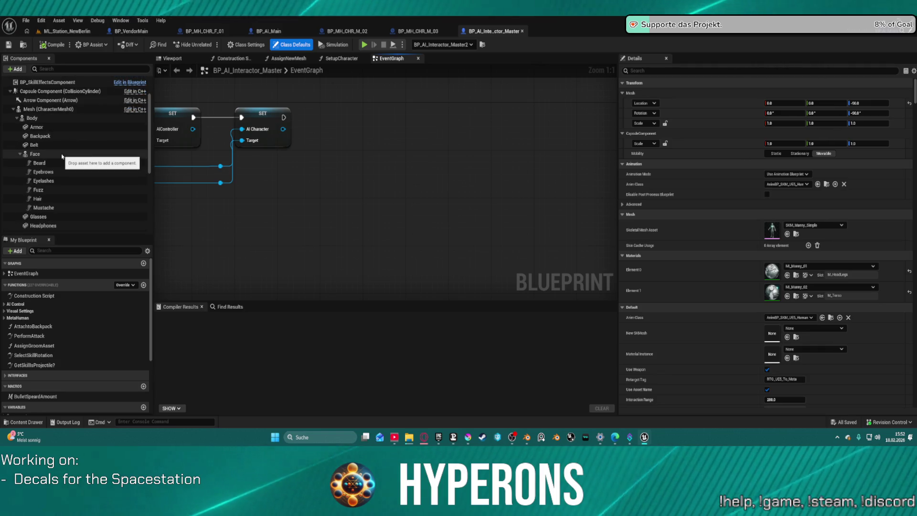
scroll(67, 154, "down", 5)
scroll(70, 152, "down", 2)
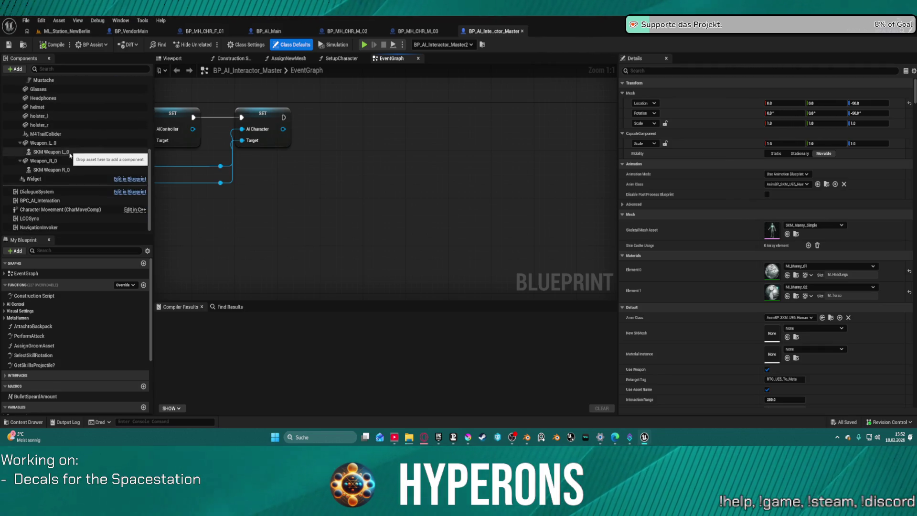
left_click(50, 223)
left_click(522, 31)
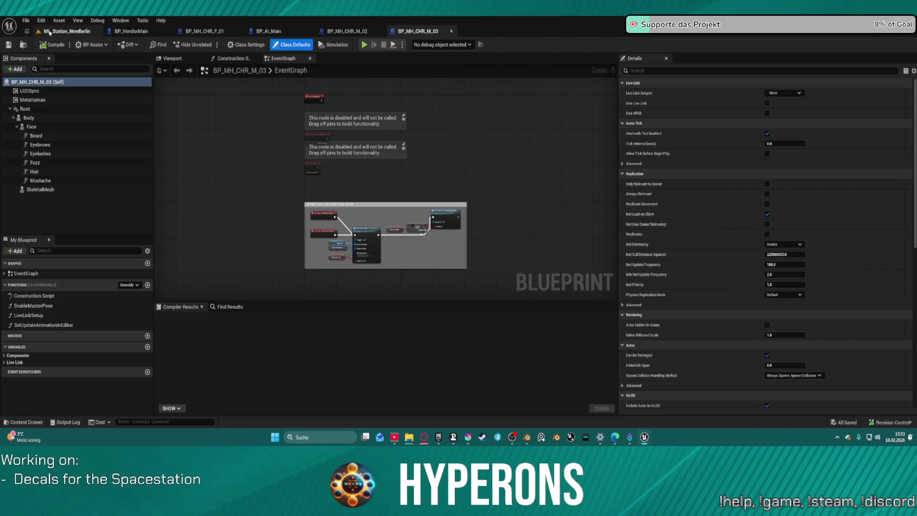
left_click(50, 31)
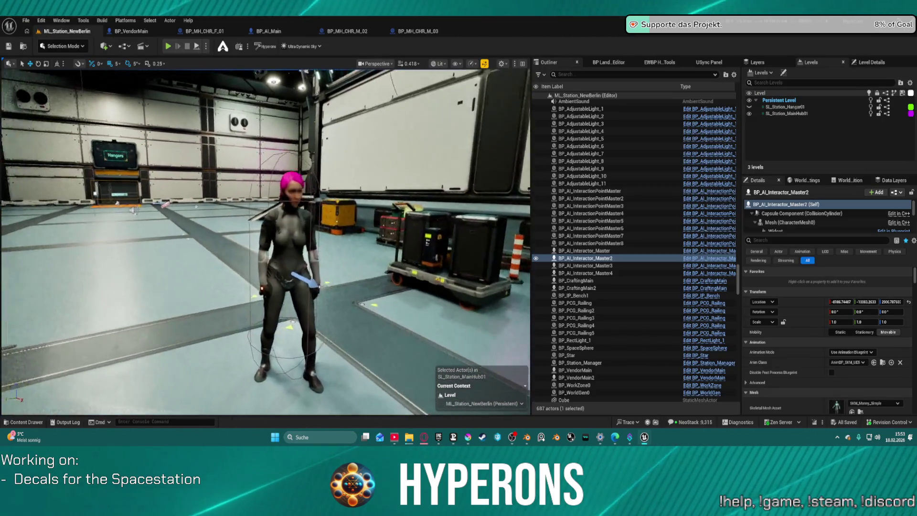
key("f")
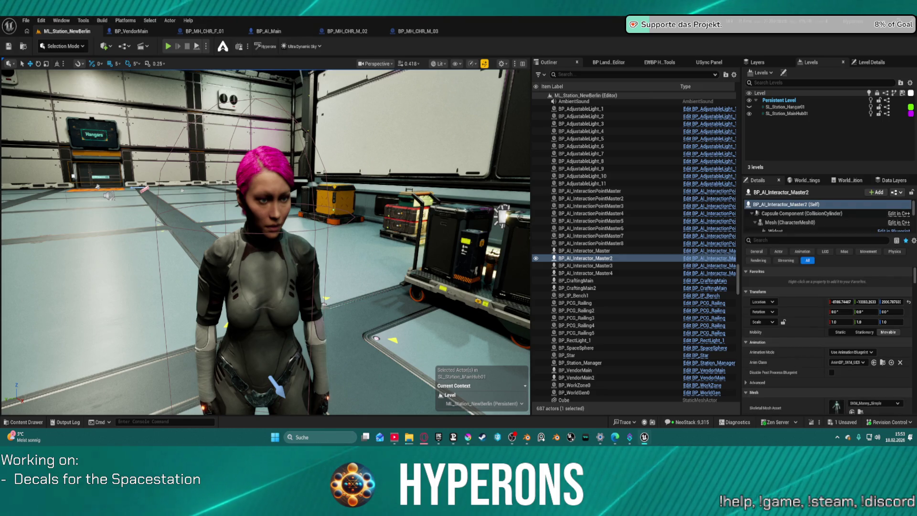
scroll(266, 242, "up", 2)
scroll(266, 243, "up", 5)
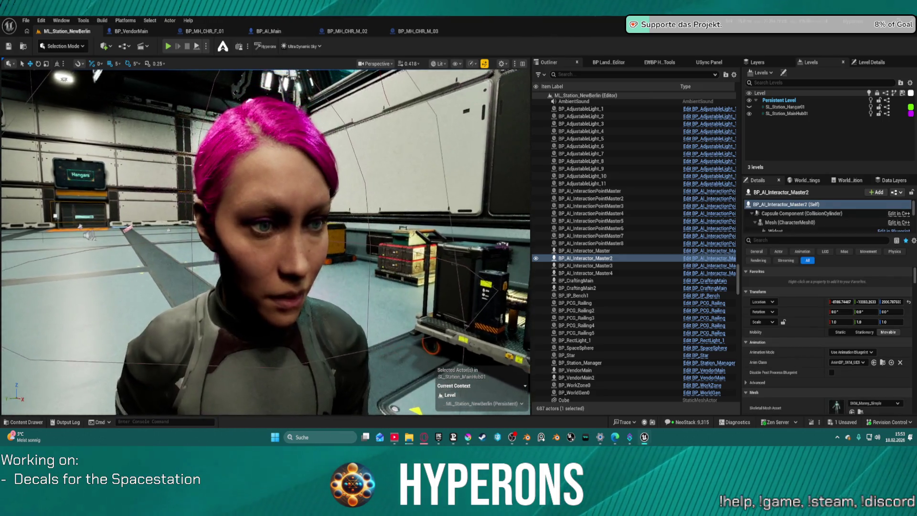
scroll(265, 242, "down", 3)
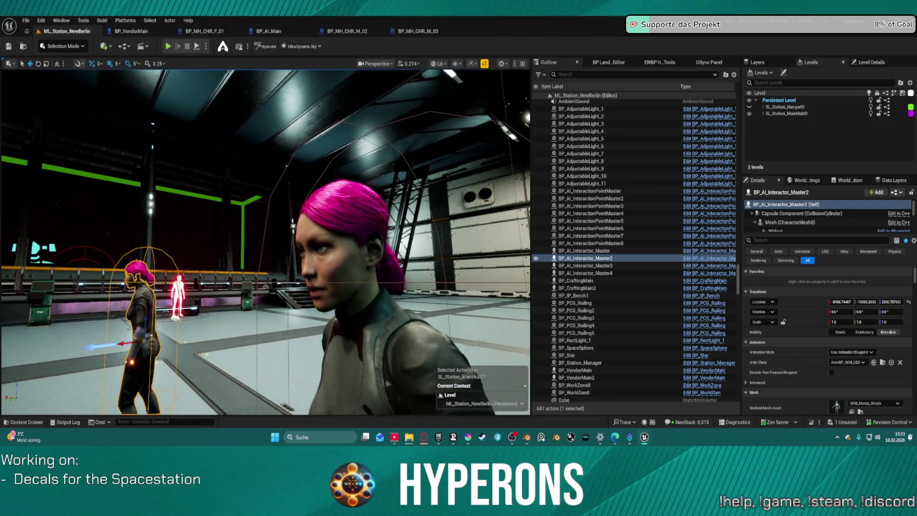
mouse_move(265, 242)
left_mouse_down()
mouse_move(222, 242)
mouse_move(275, 210)
mouse_move(283, 165)
mouse_move(305, 148)
mouse_move(300, 171)
mouse_move(258, 191)
mouse_move(286, 182)
mouse_move(301, 210)
mouse_move(377, 149)
left_mouse_up()
key("ctrl+space")
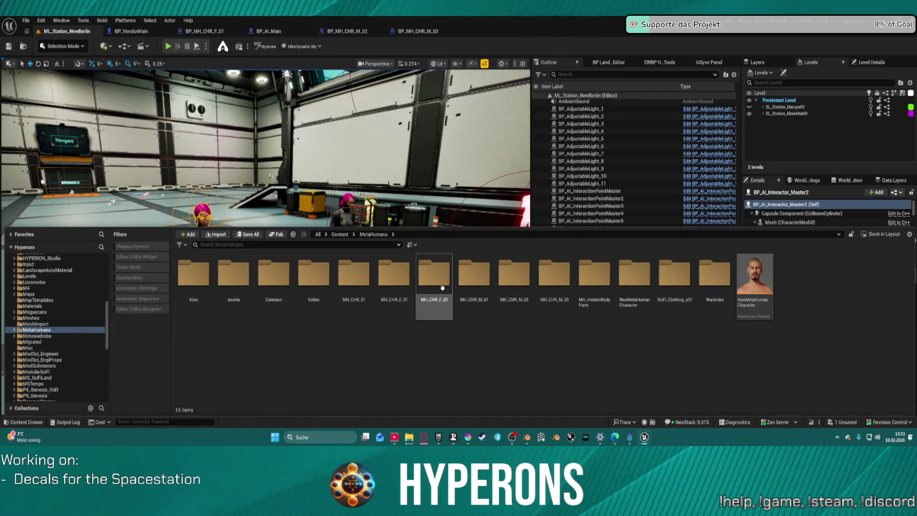
double_click(434, 296)
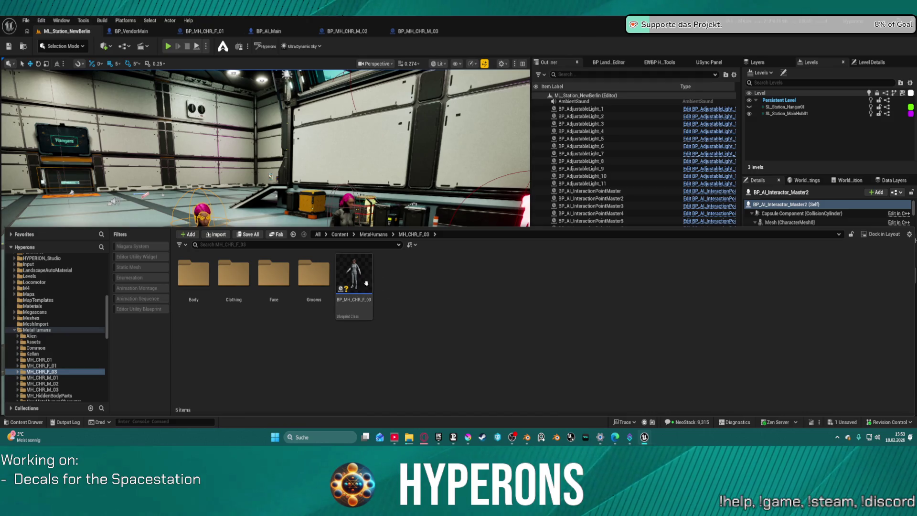
left_click_drag(371, 190, 298, 191)
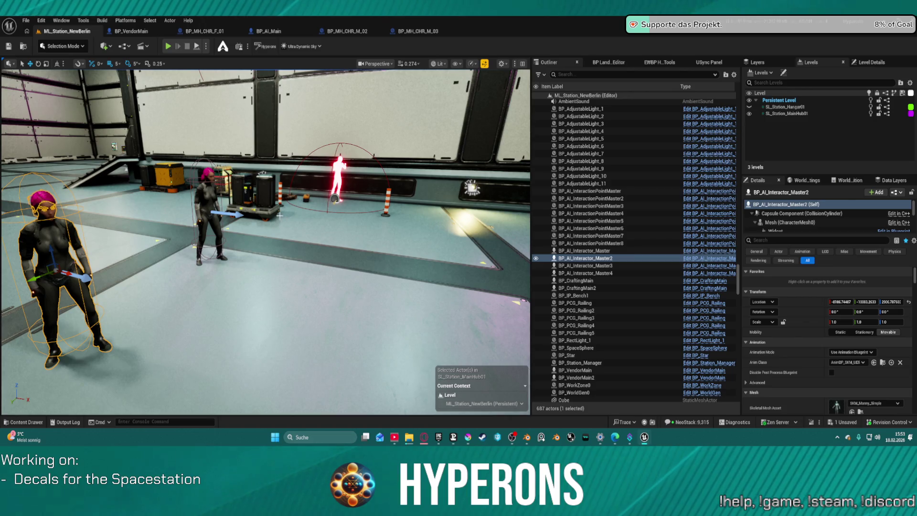
key("ctrl+space")
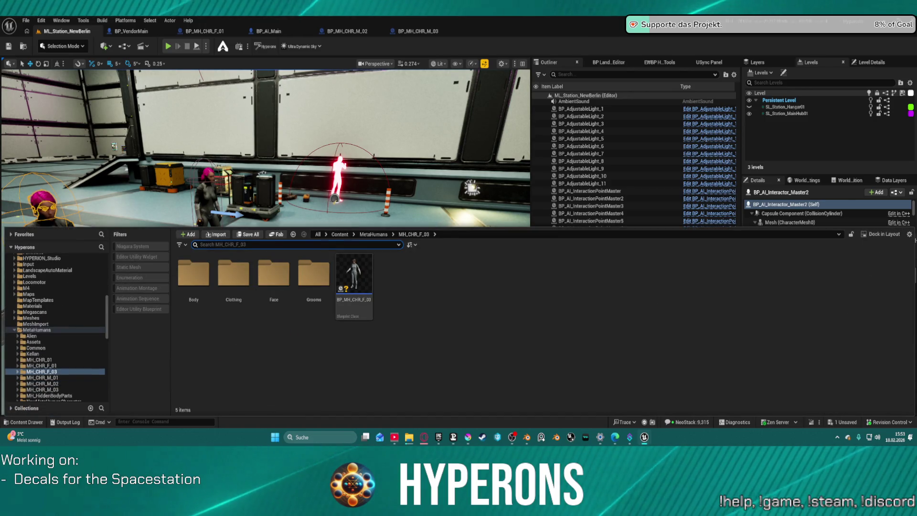
key("ctrl+space")
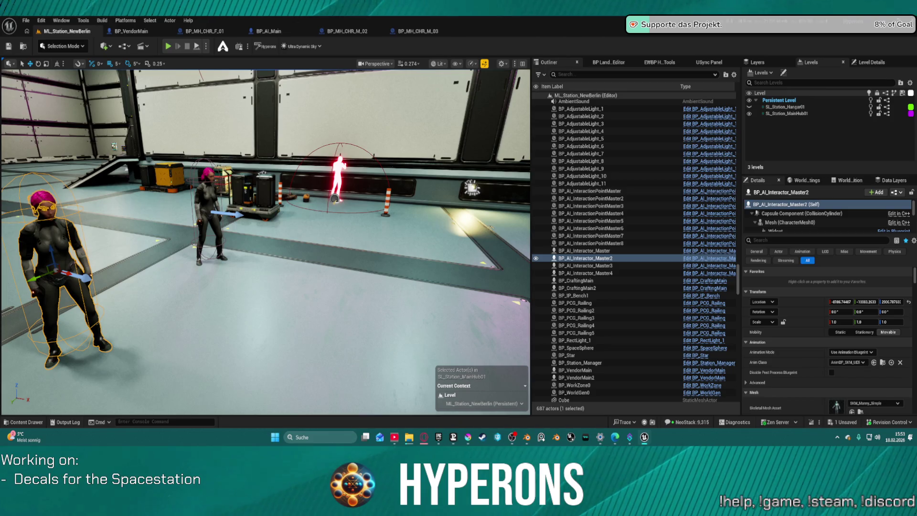